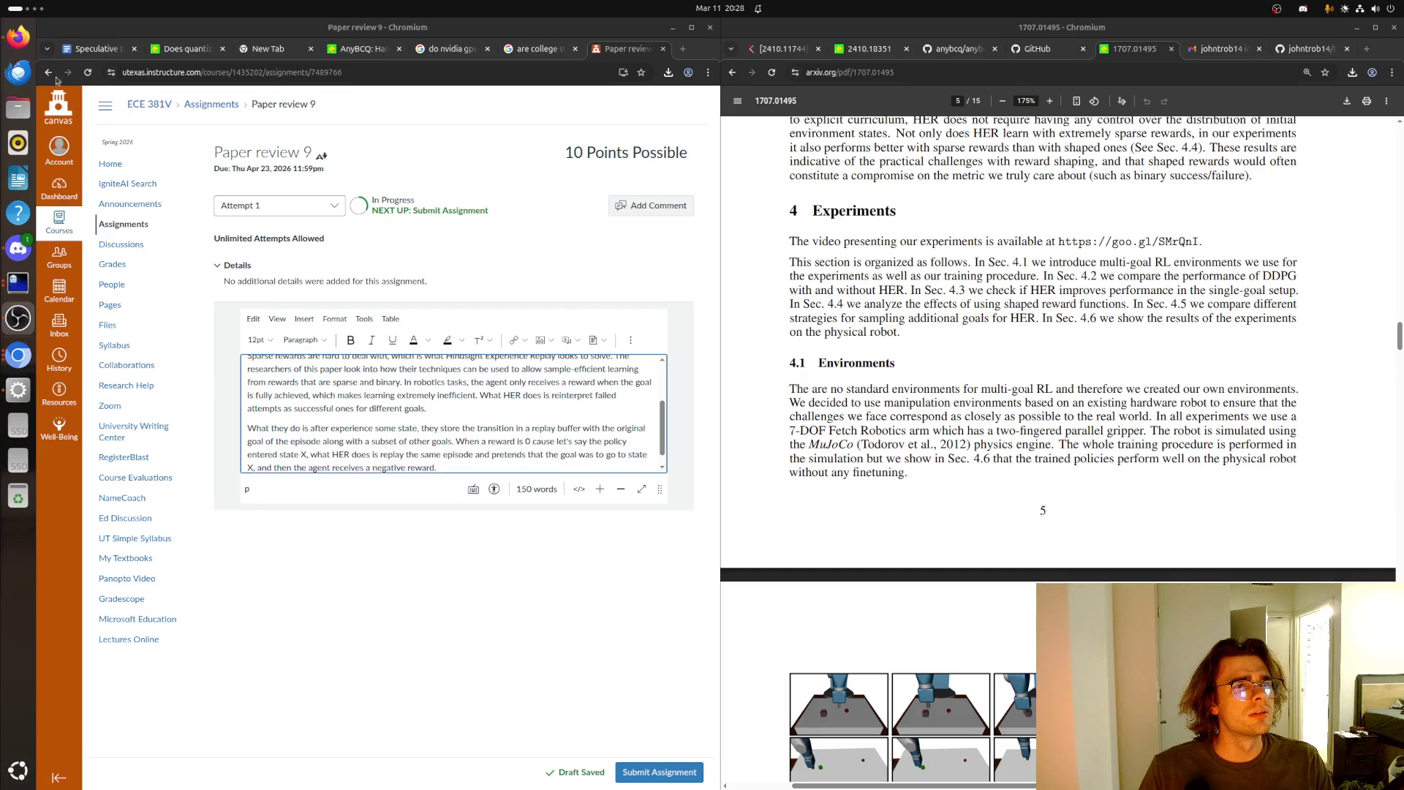
# - Scroll the PDF beside the review draft to Figure 2 on page 6, then return to the draft's end
pyautogui.click(410, 250)
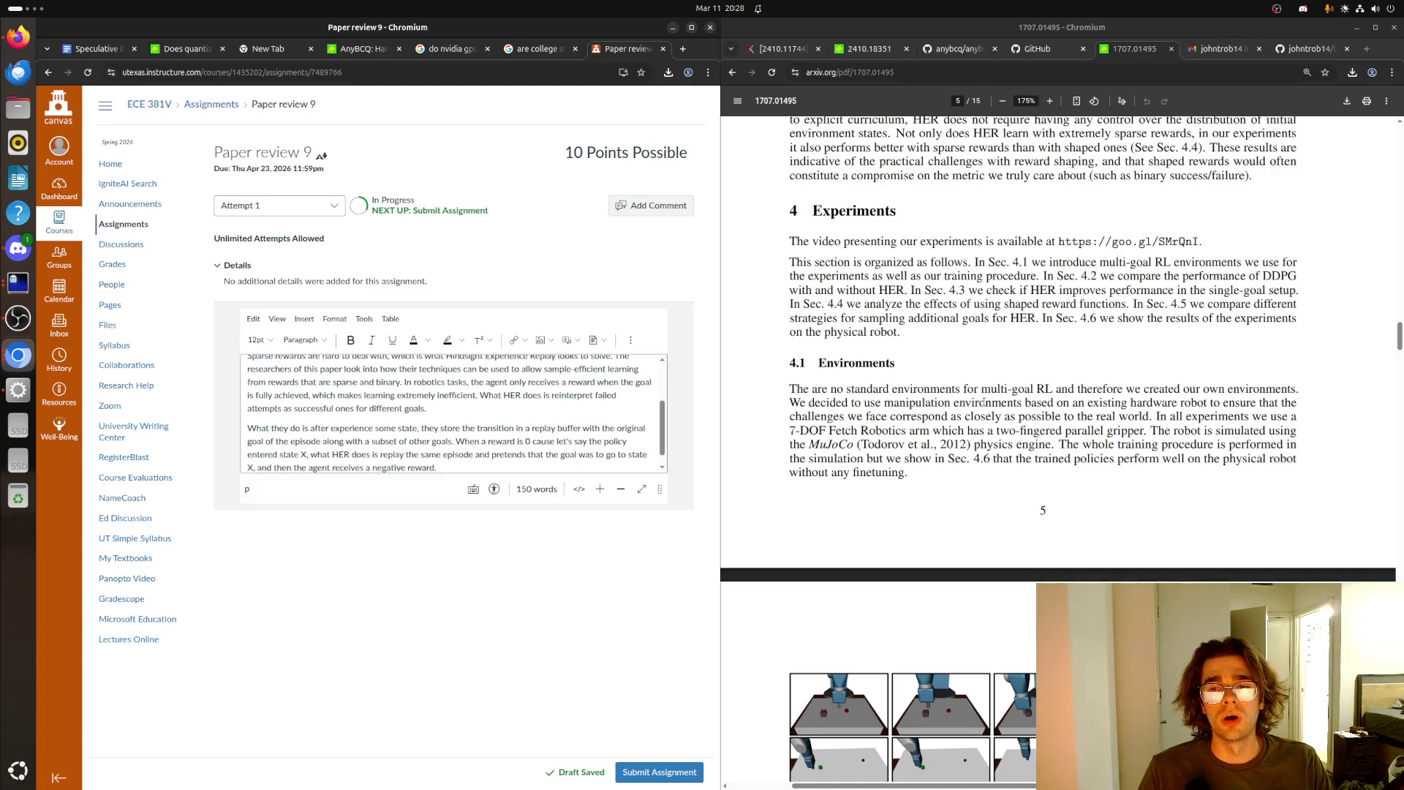
pyautogui.scroll(-5, 1024, 365)
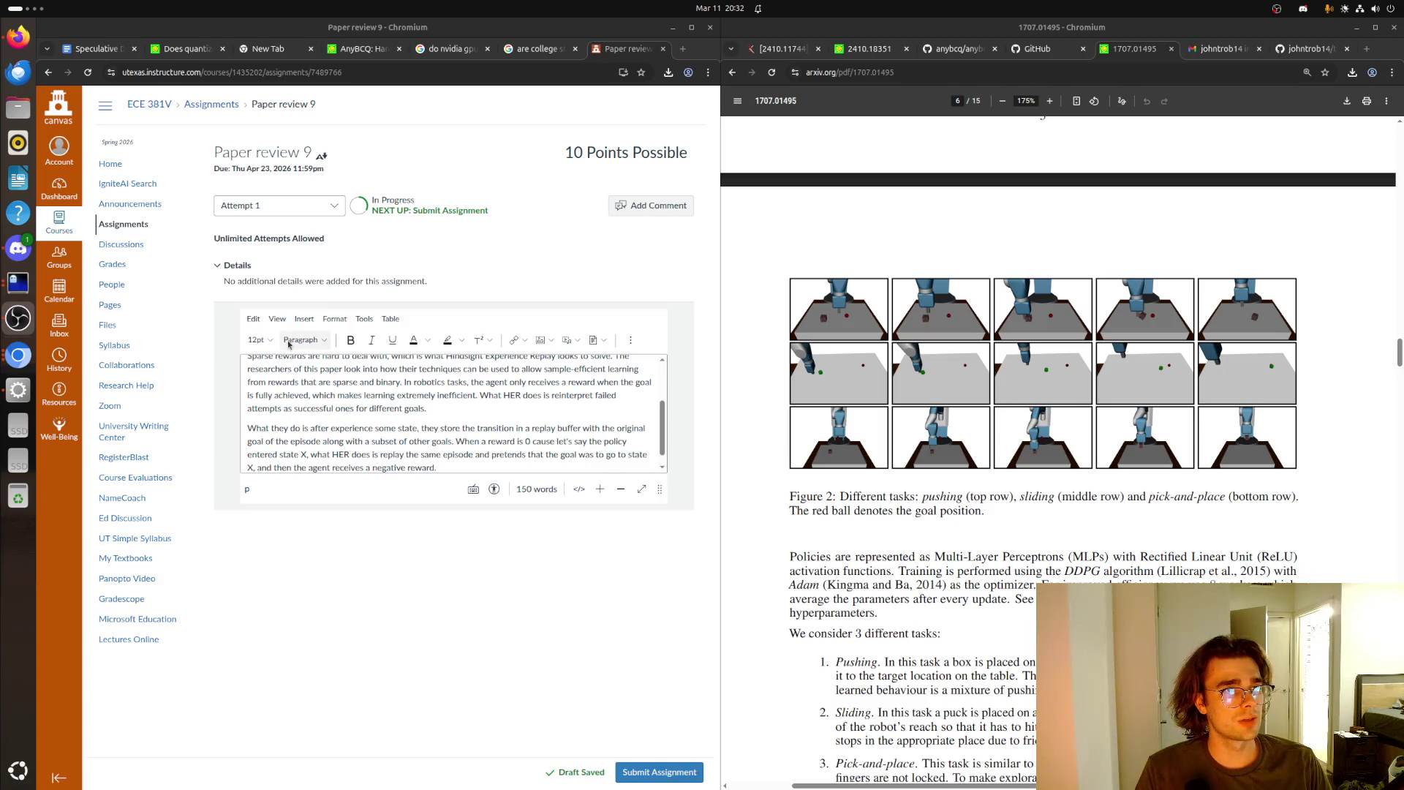
pyautogui.click(492, 465)
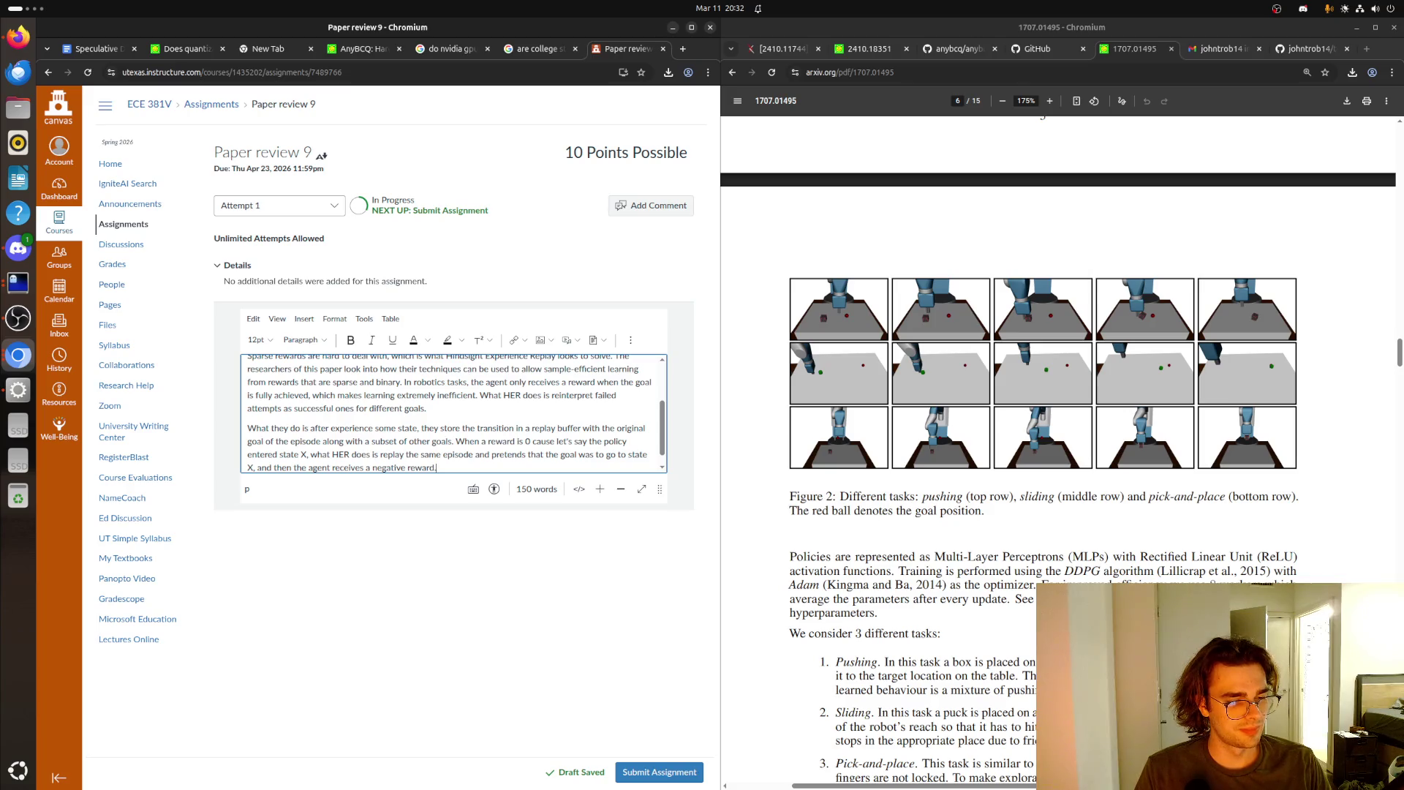
pyautogui.hotkey('alt', 'Tab')
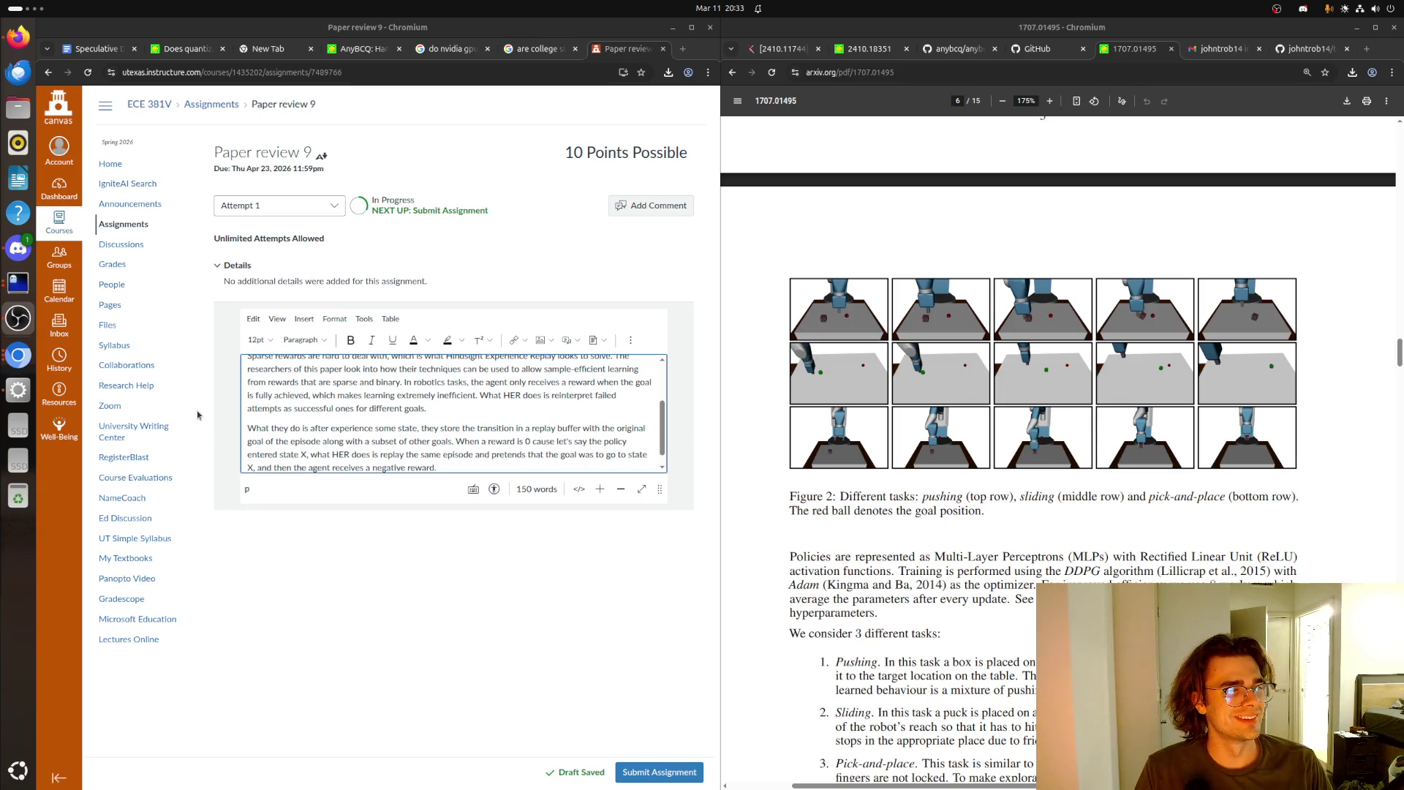
pyautogui.click(455, 461)
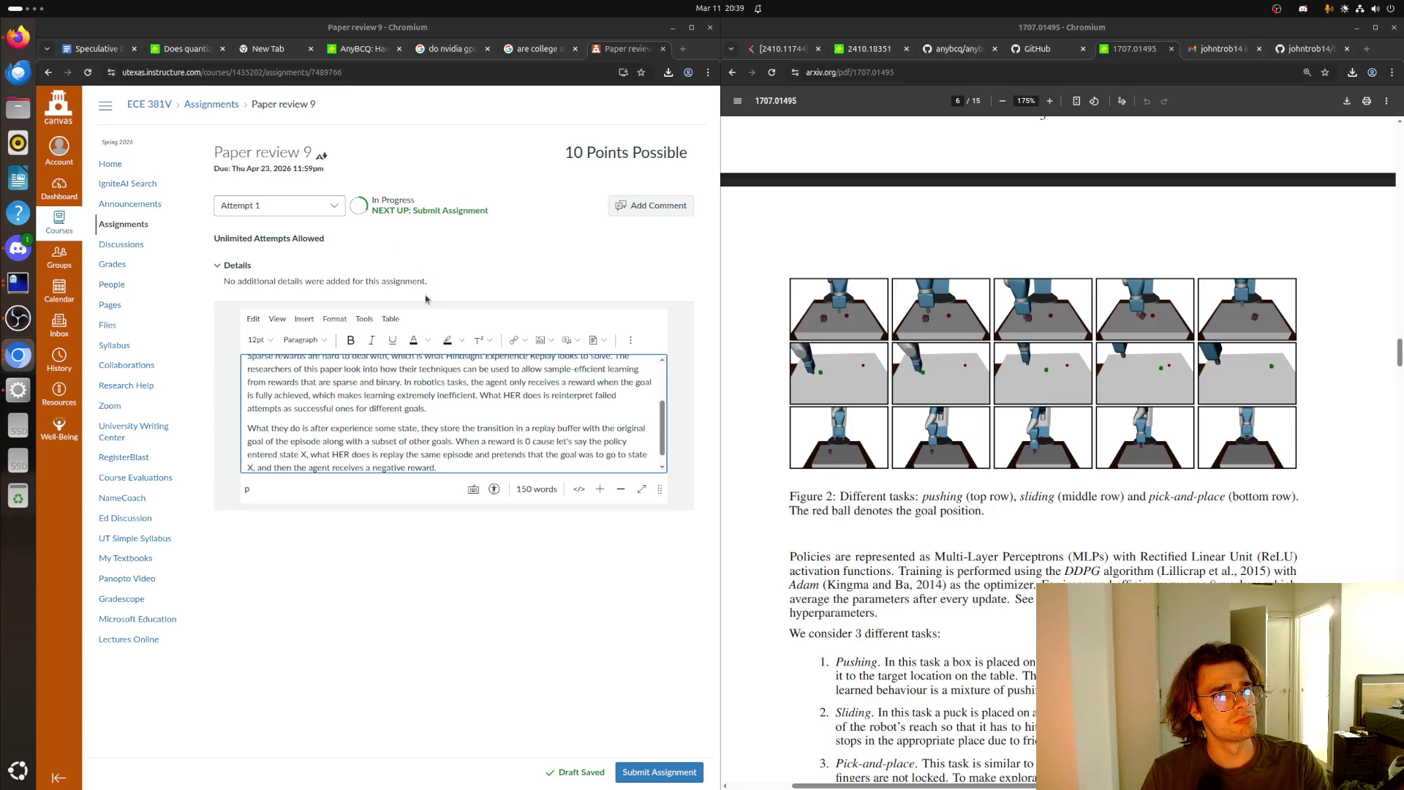
pyautogui.click(22, 8)
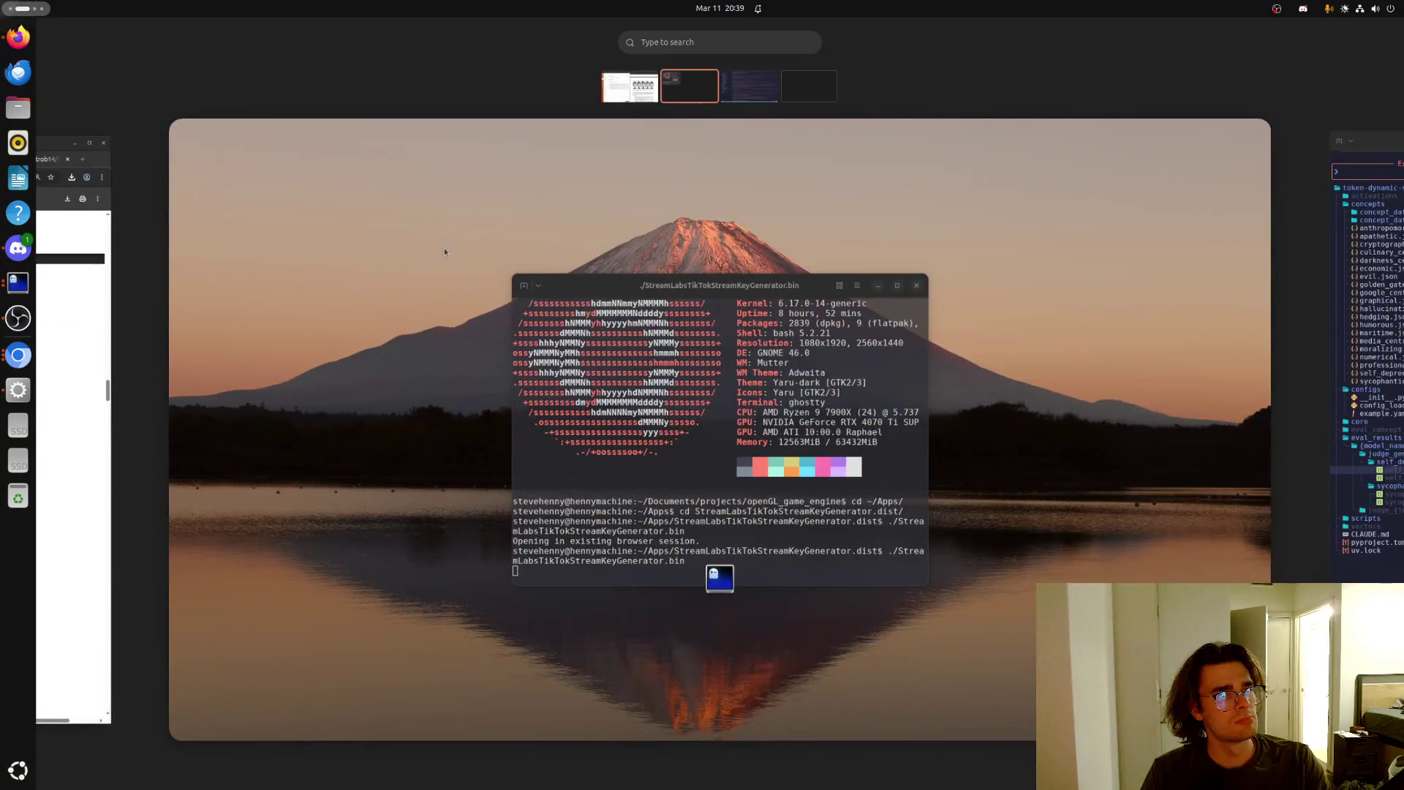
pyautogui.click(76, 138)
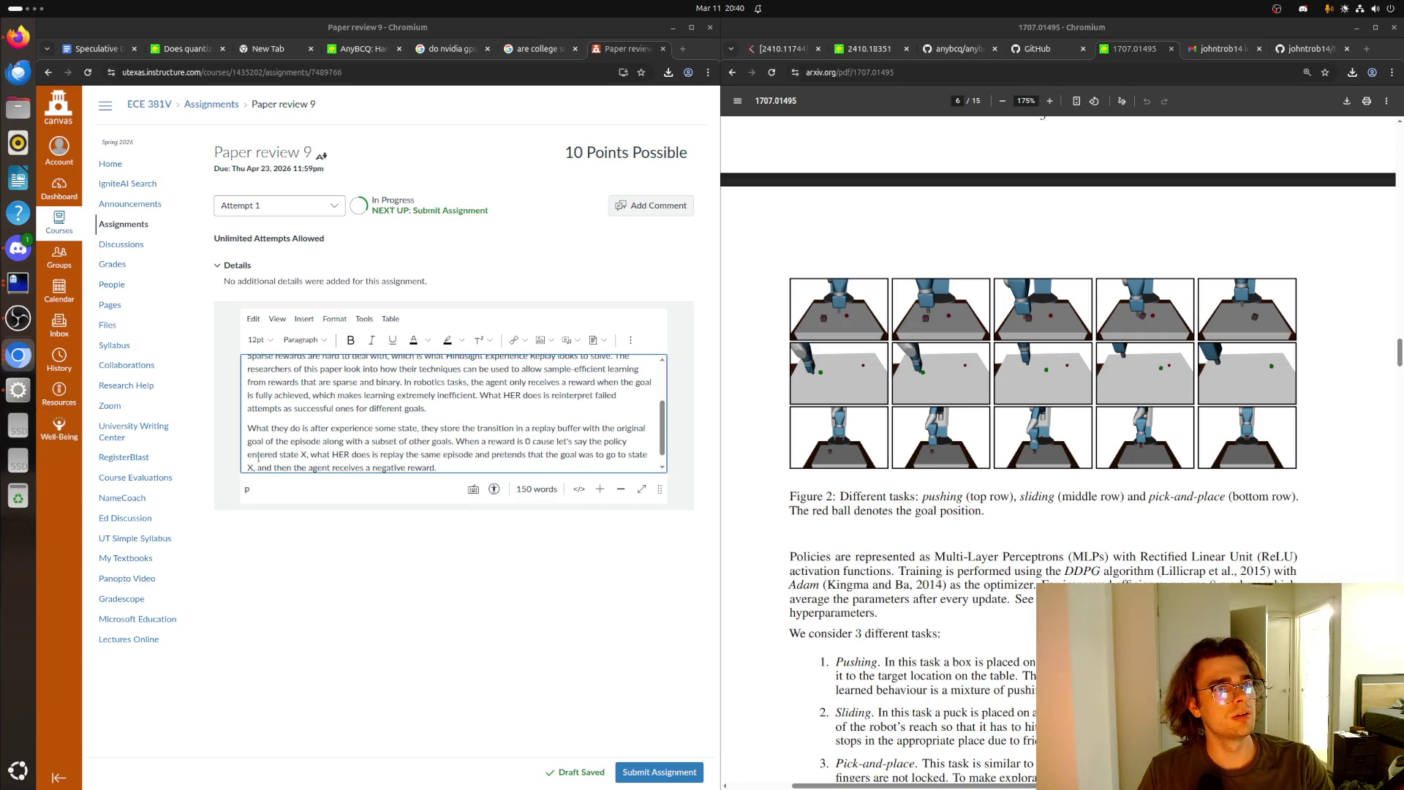
pyautogui.scroll(-1, 345, 411)
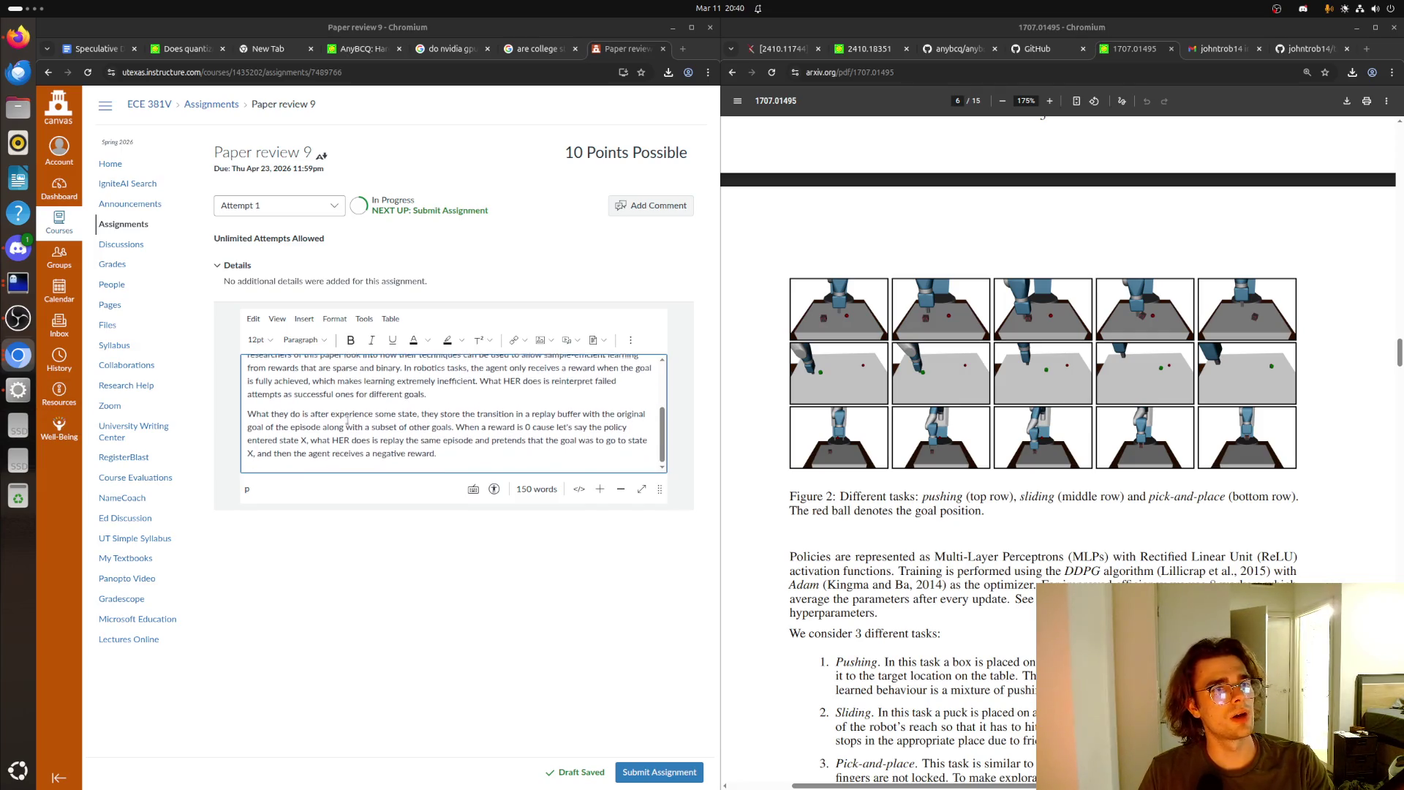
pyautogui.click(438, 460)
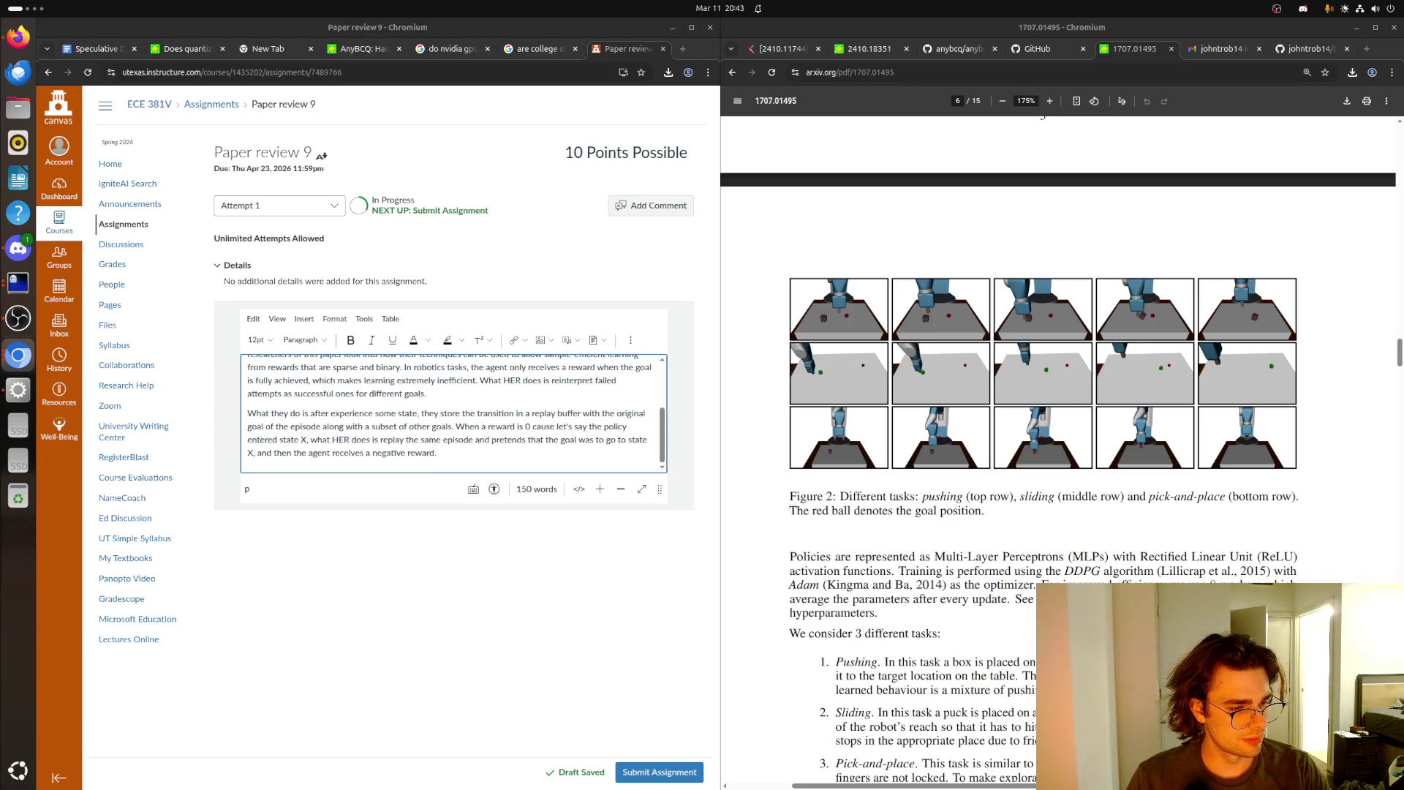
pyautogui.click(466, 448)
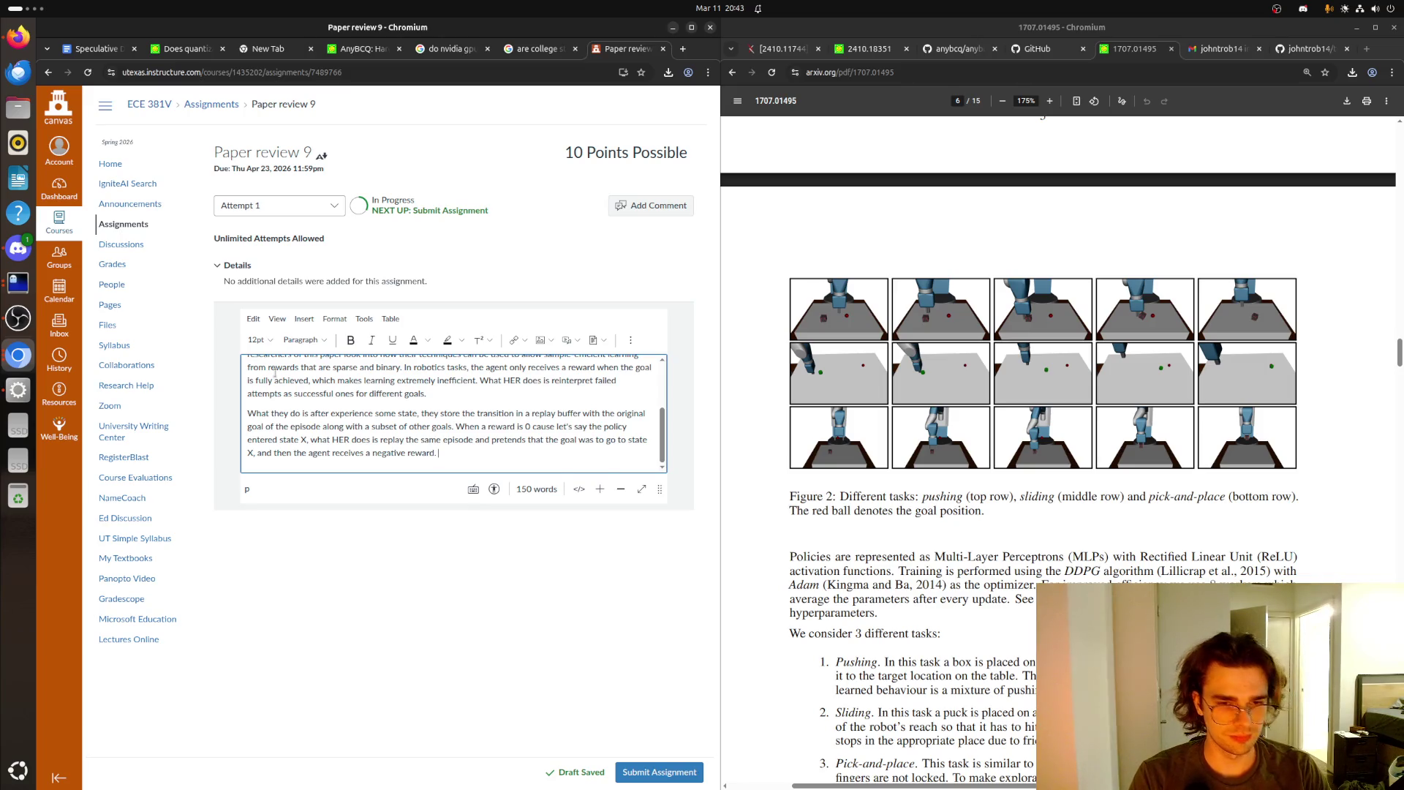
# - Write that the authors tested HER on pushing, sliding, and picking up and placing objects
pyautogui.write('The authors test HER on robotic manipulation tasks ')
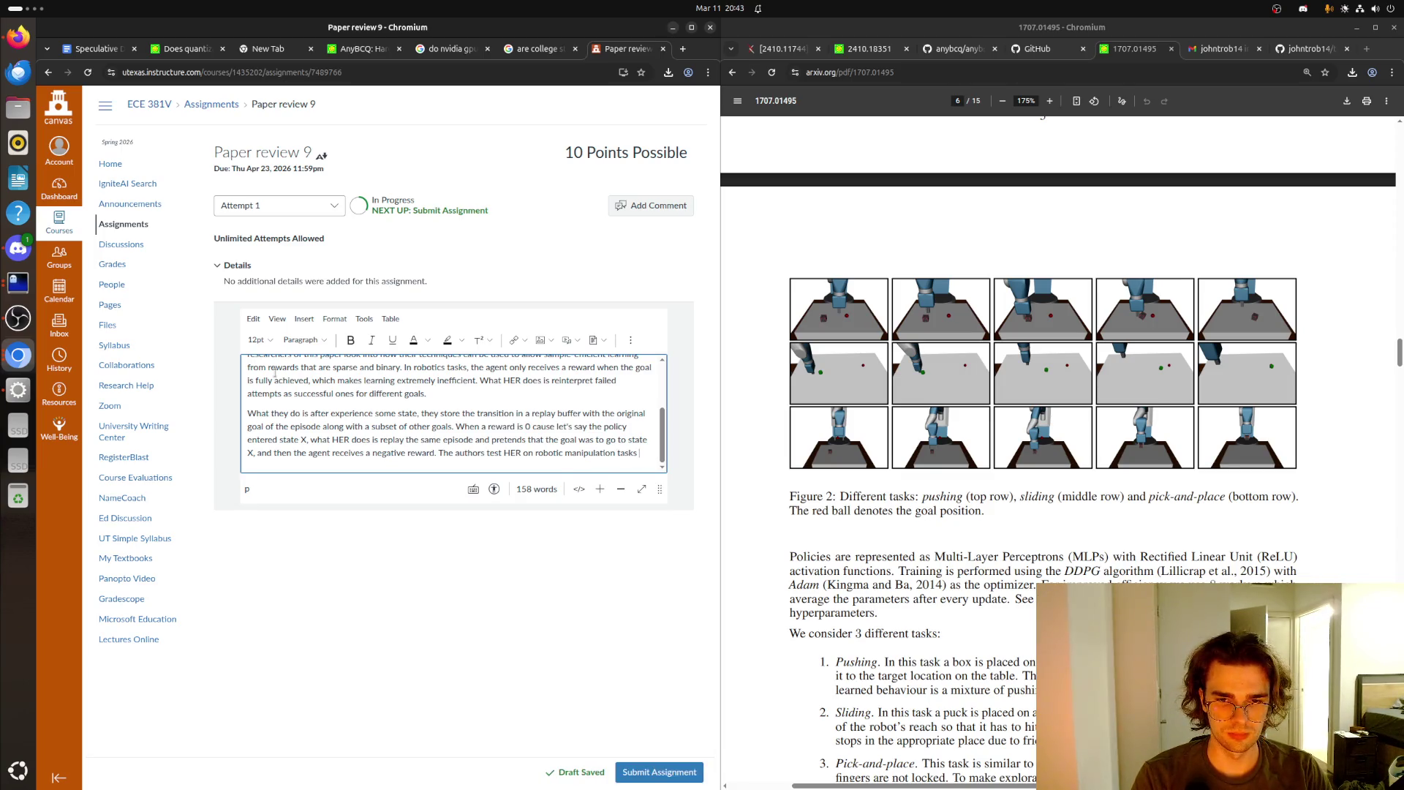
pyautogui.write('like P')
pyautogui.press('BackSpace')
pyautogui.write('pus')
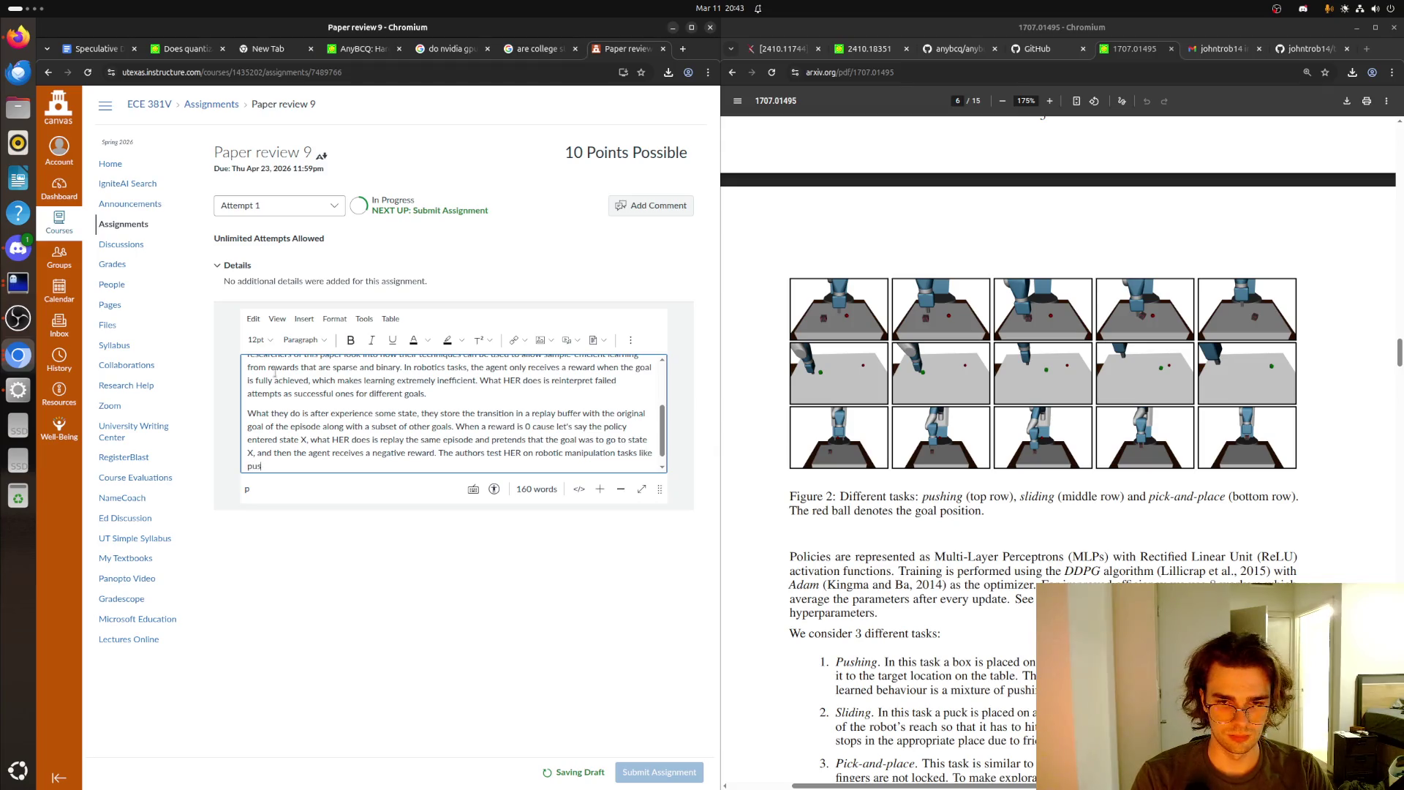
pyautogui.write('hing an object,')
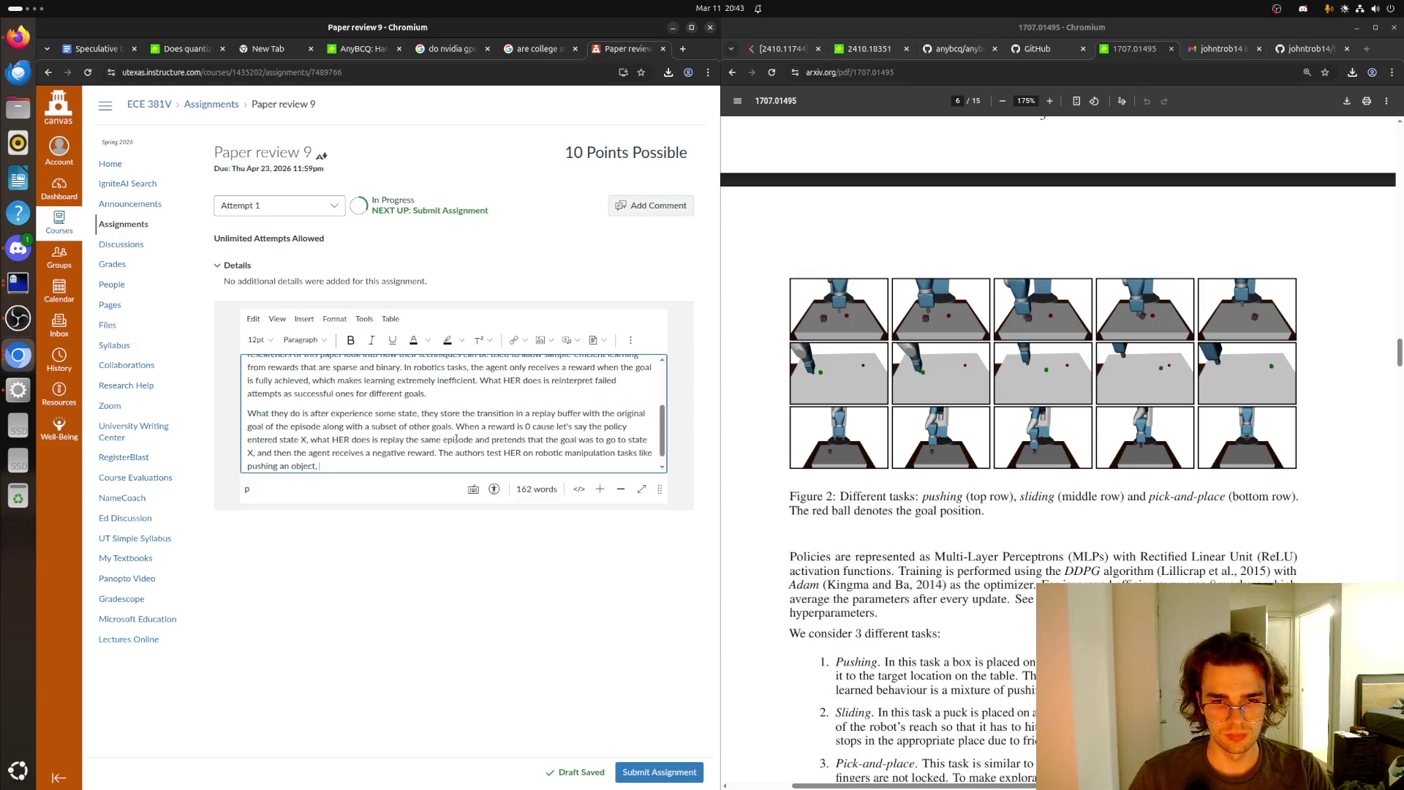
pyautogui.click(502, 452)
pyautogui.write('ed')
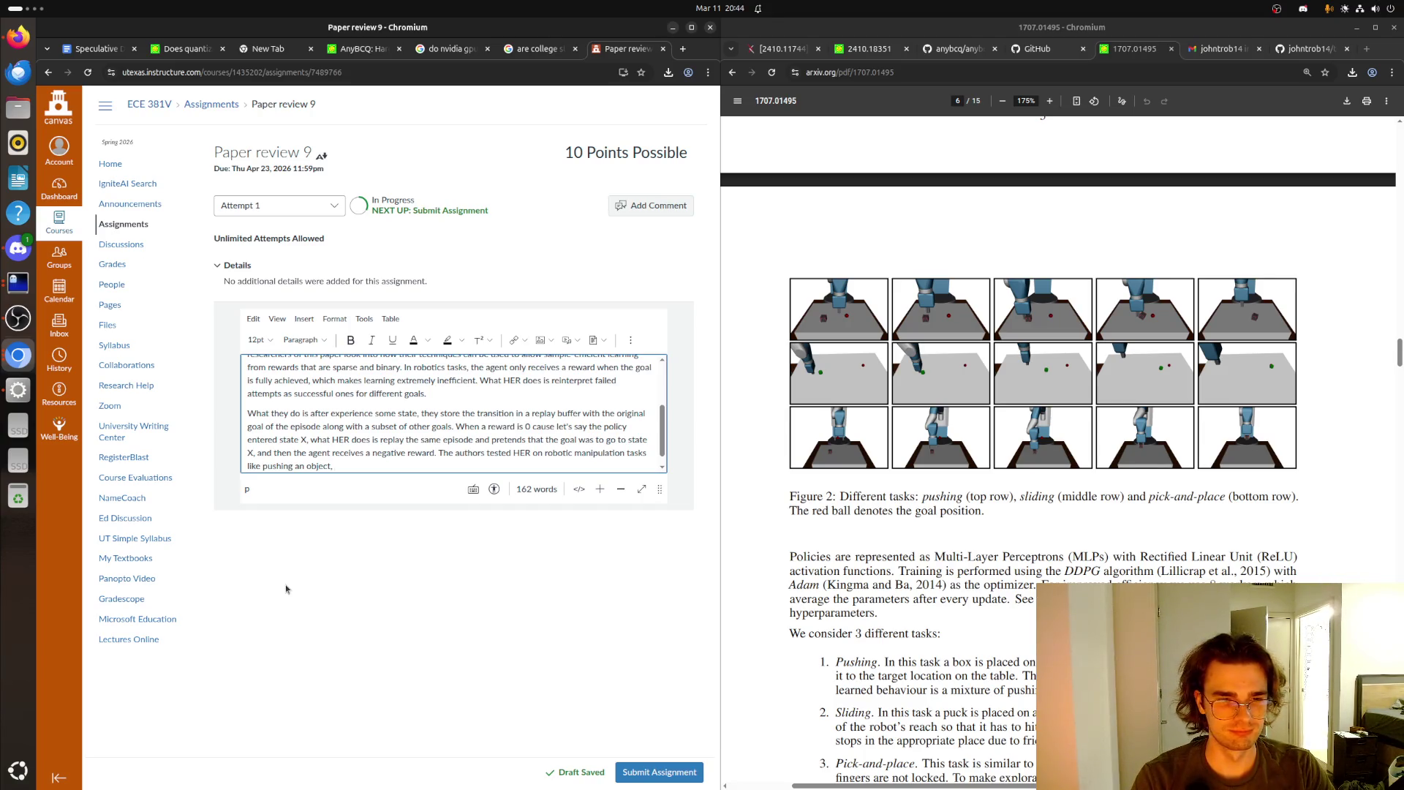
pyautogui.write('slid')
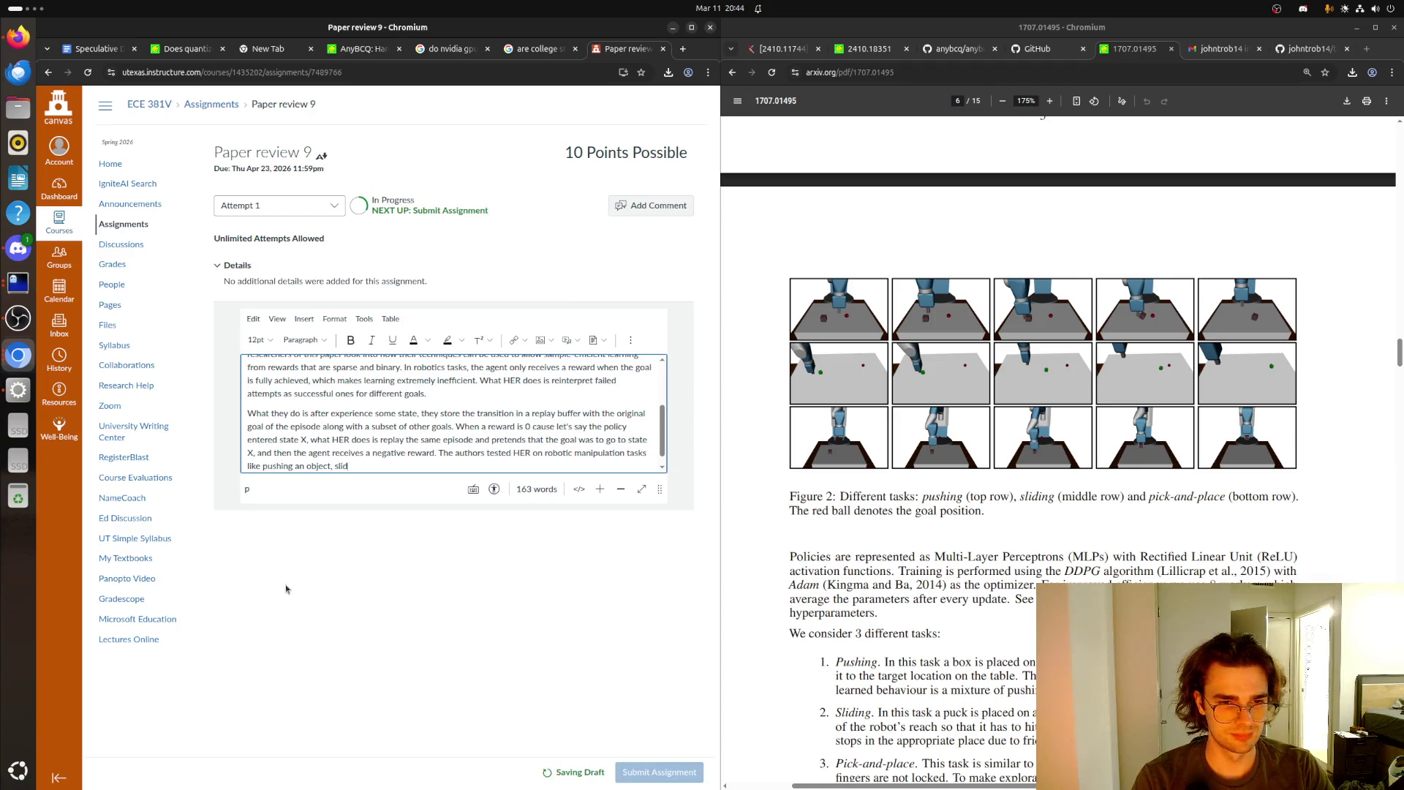
pyautogui.write('ing an object')
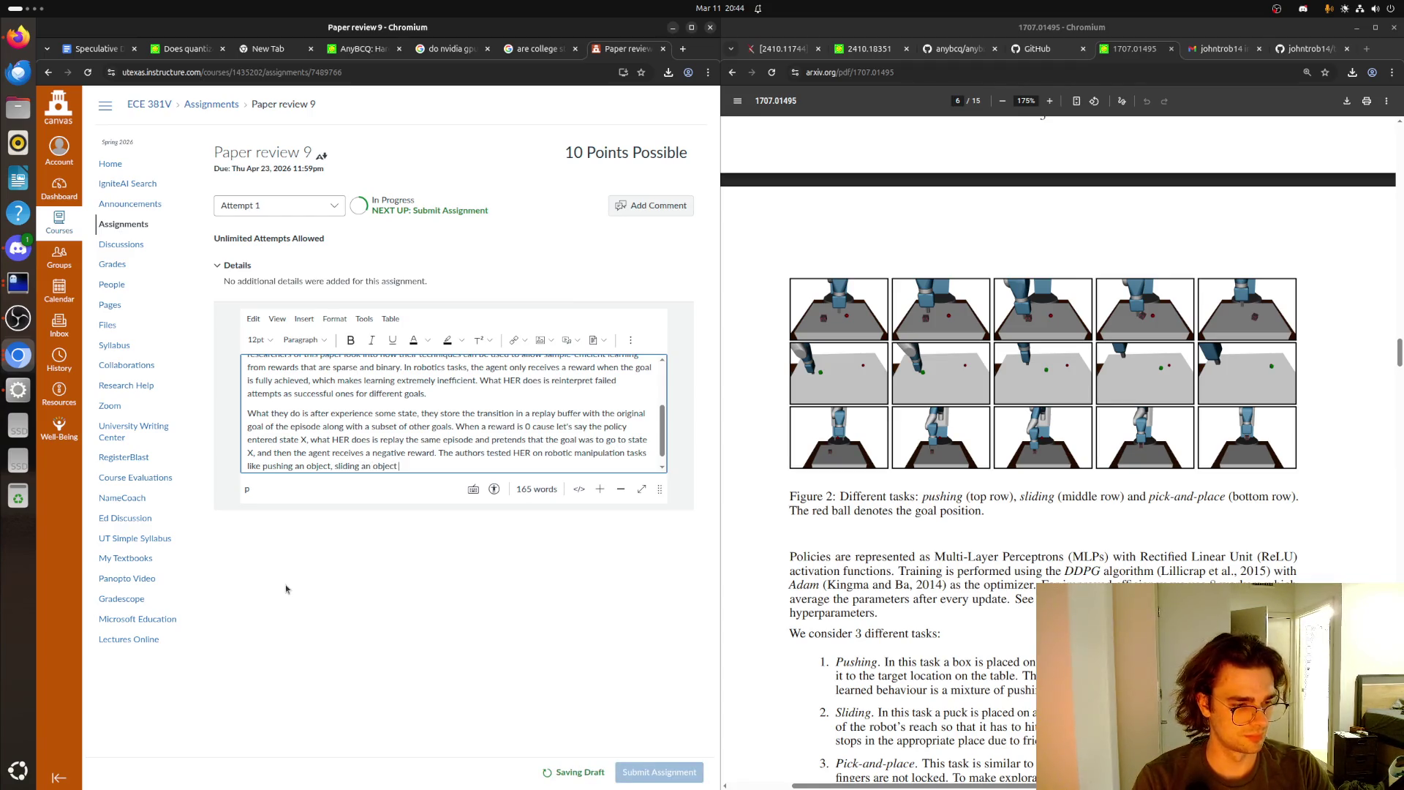
pyautogui.write(' across a surface, ')
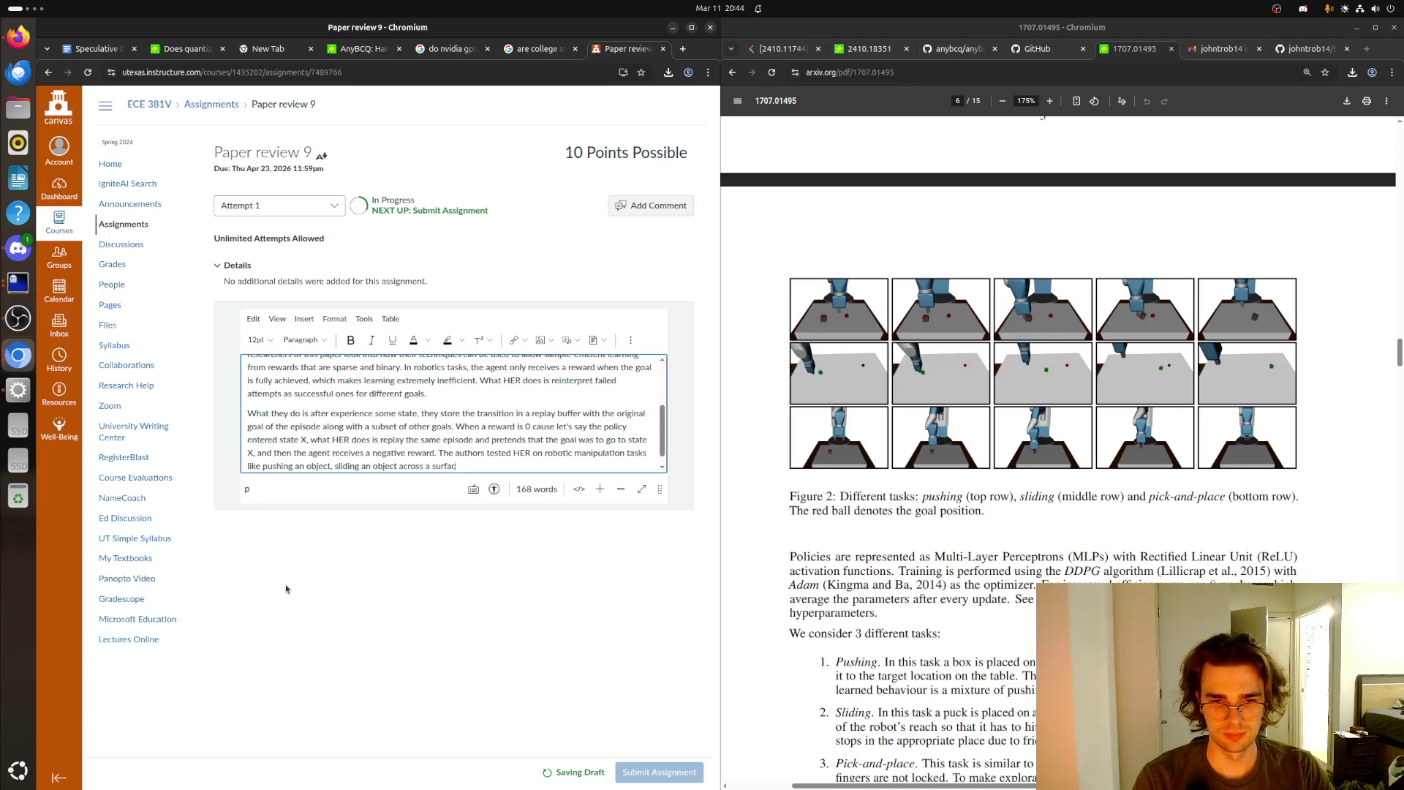
pyautogui.write('and ')
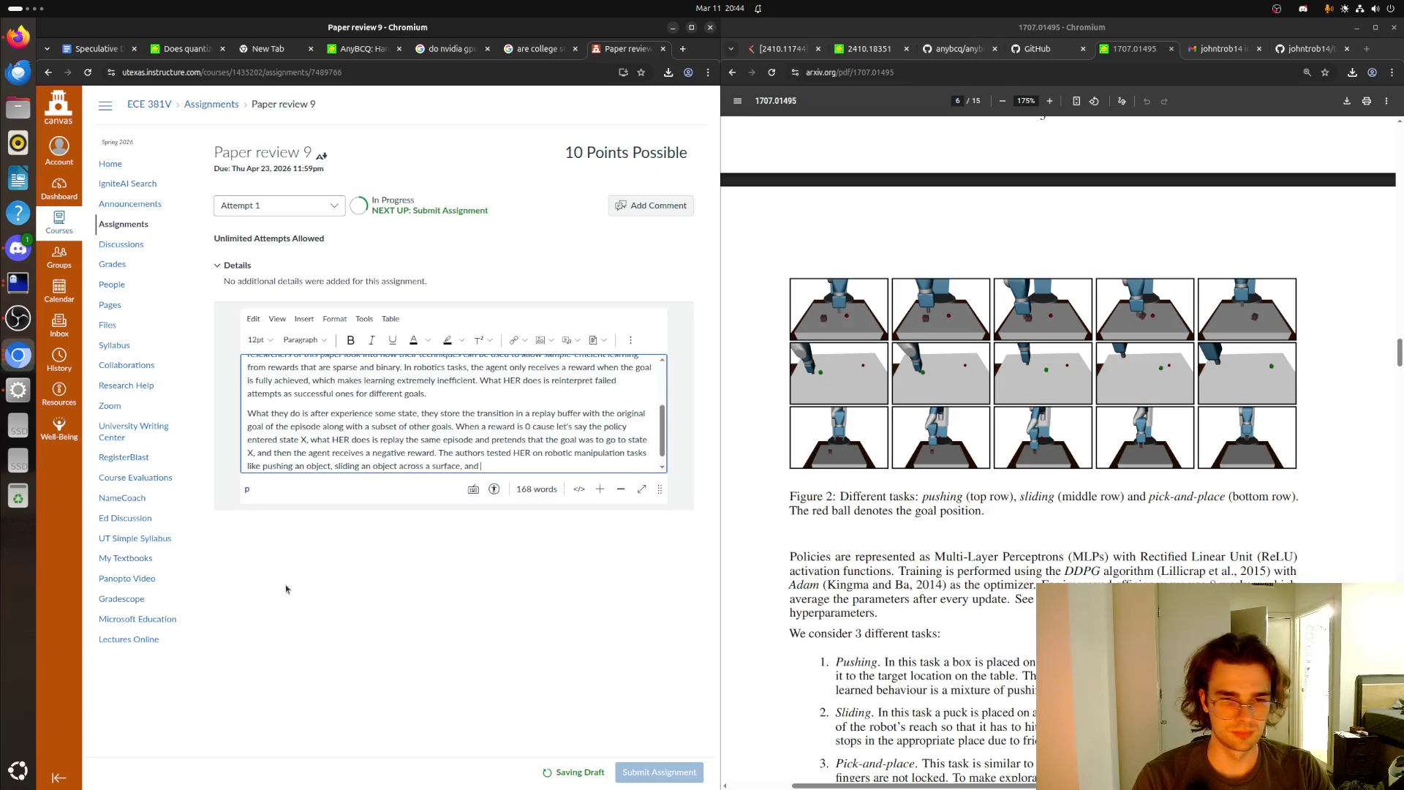
pyautogui.write('picking up and p')
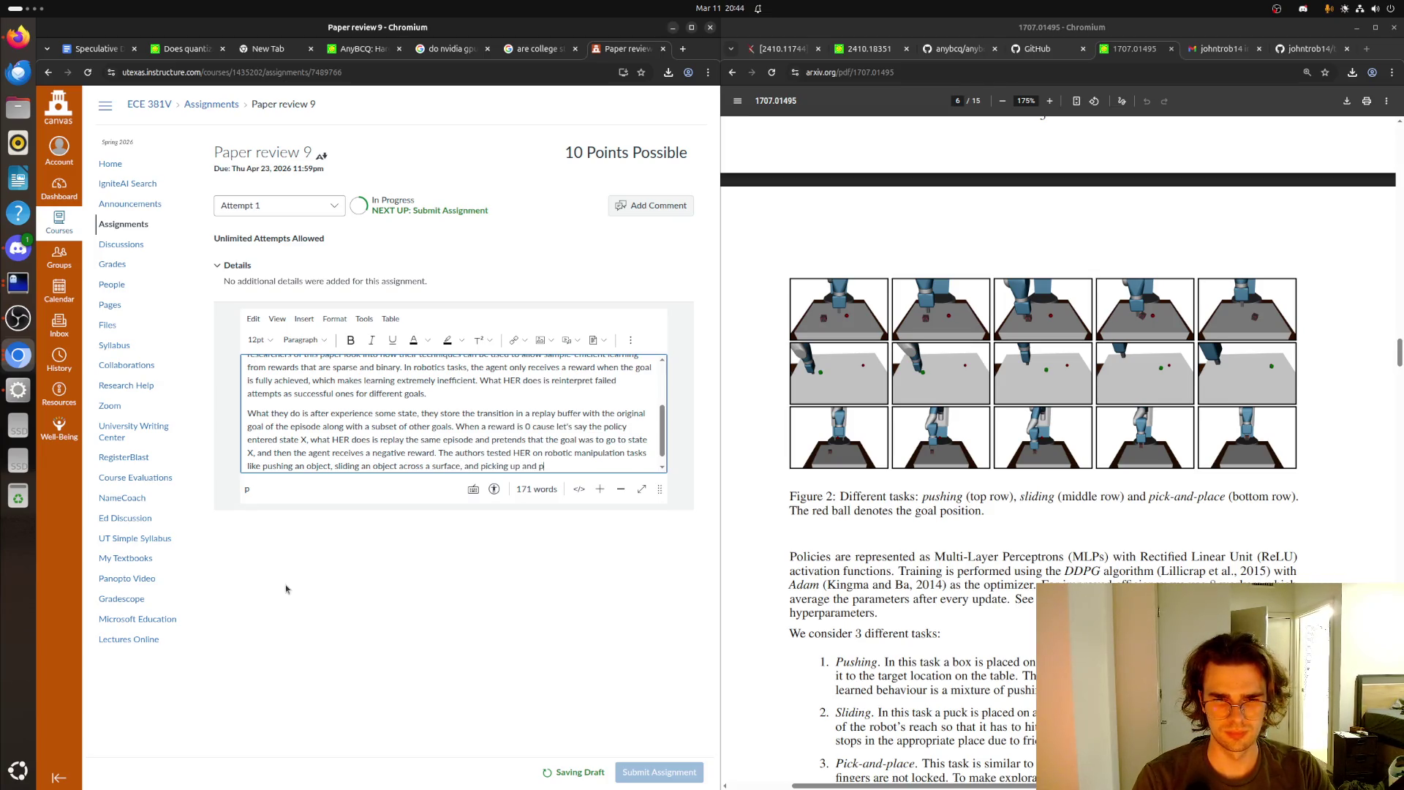
pyautogui.write('lacing objes')
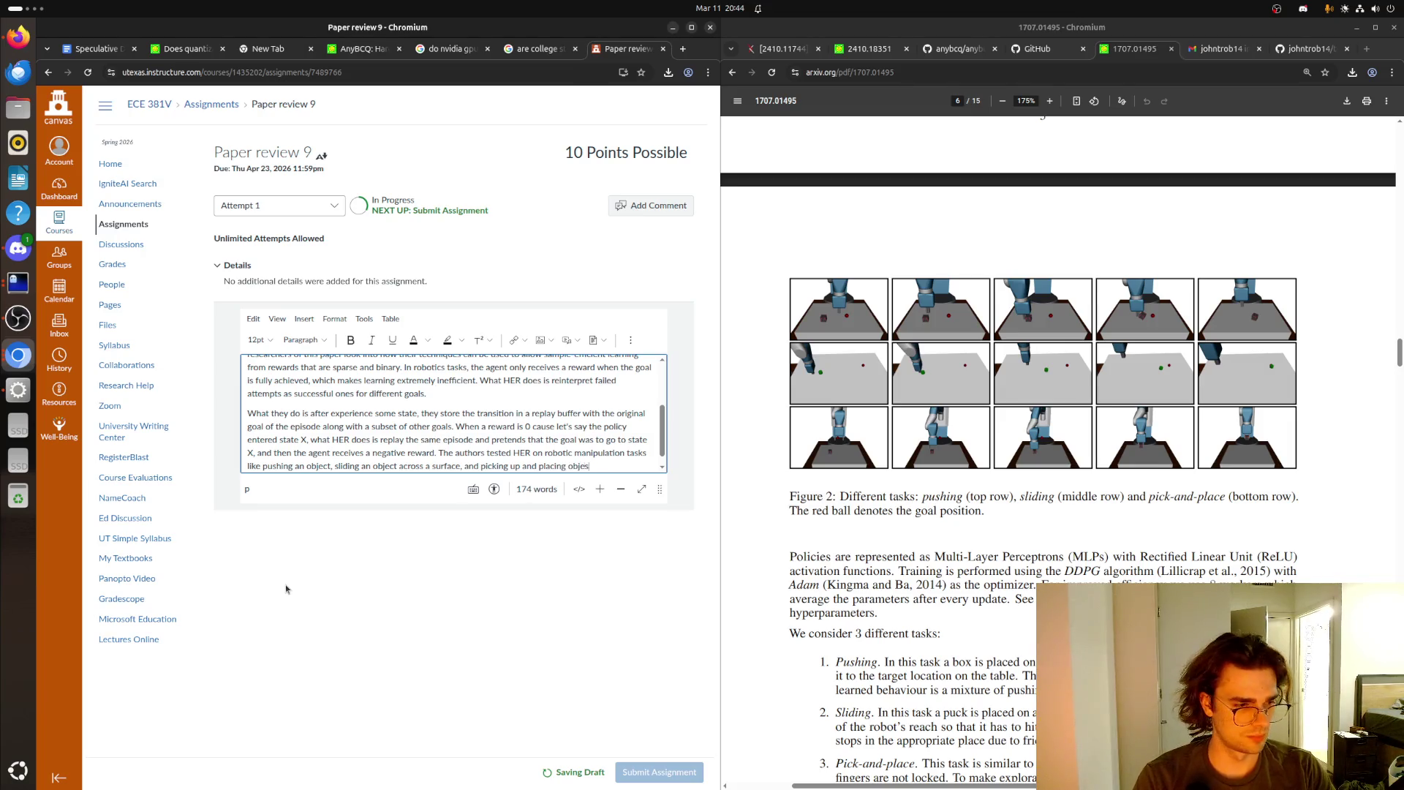
pyautogui.press('BackSpace')
pyautogui.write('cts.')
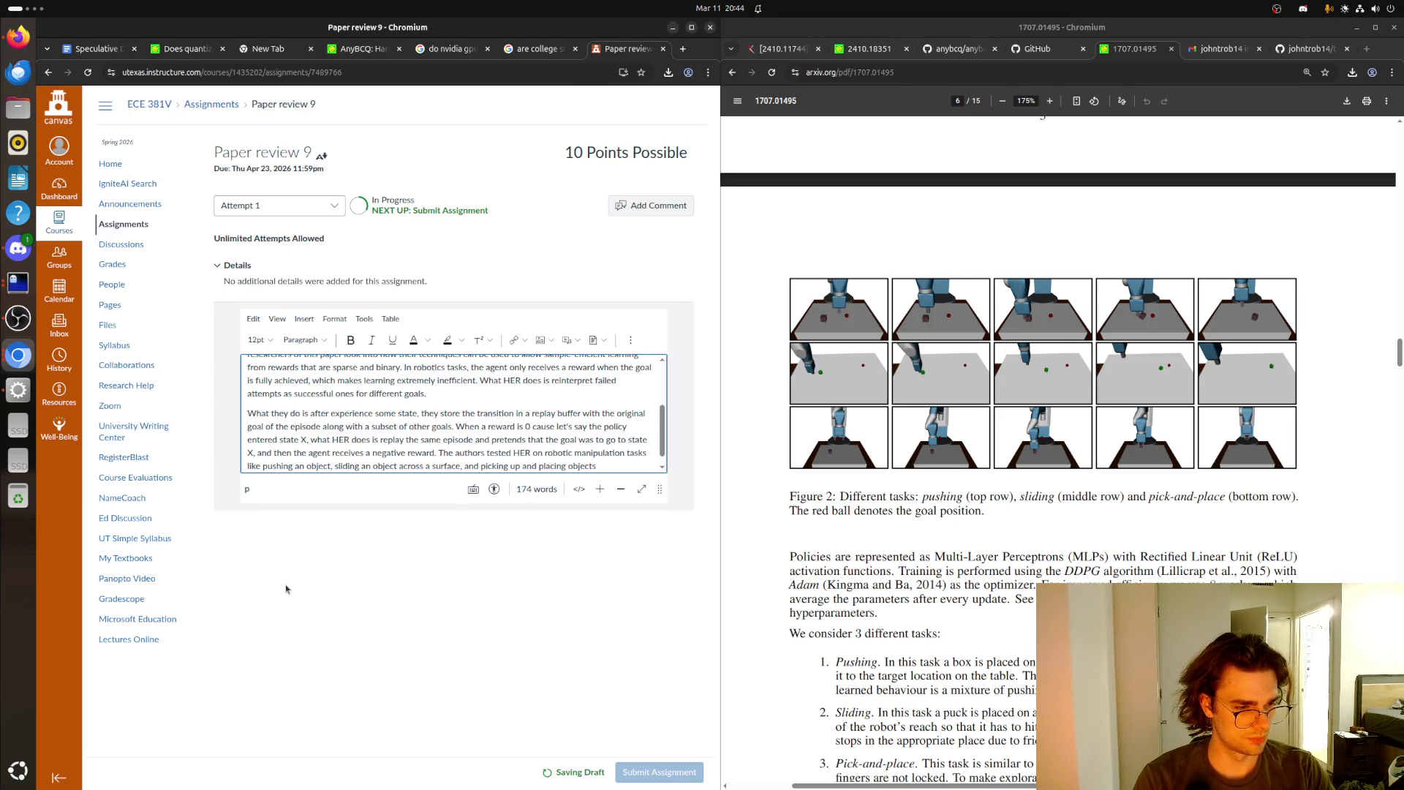
pyautogui.write(' All')
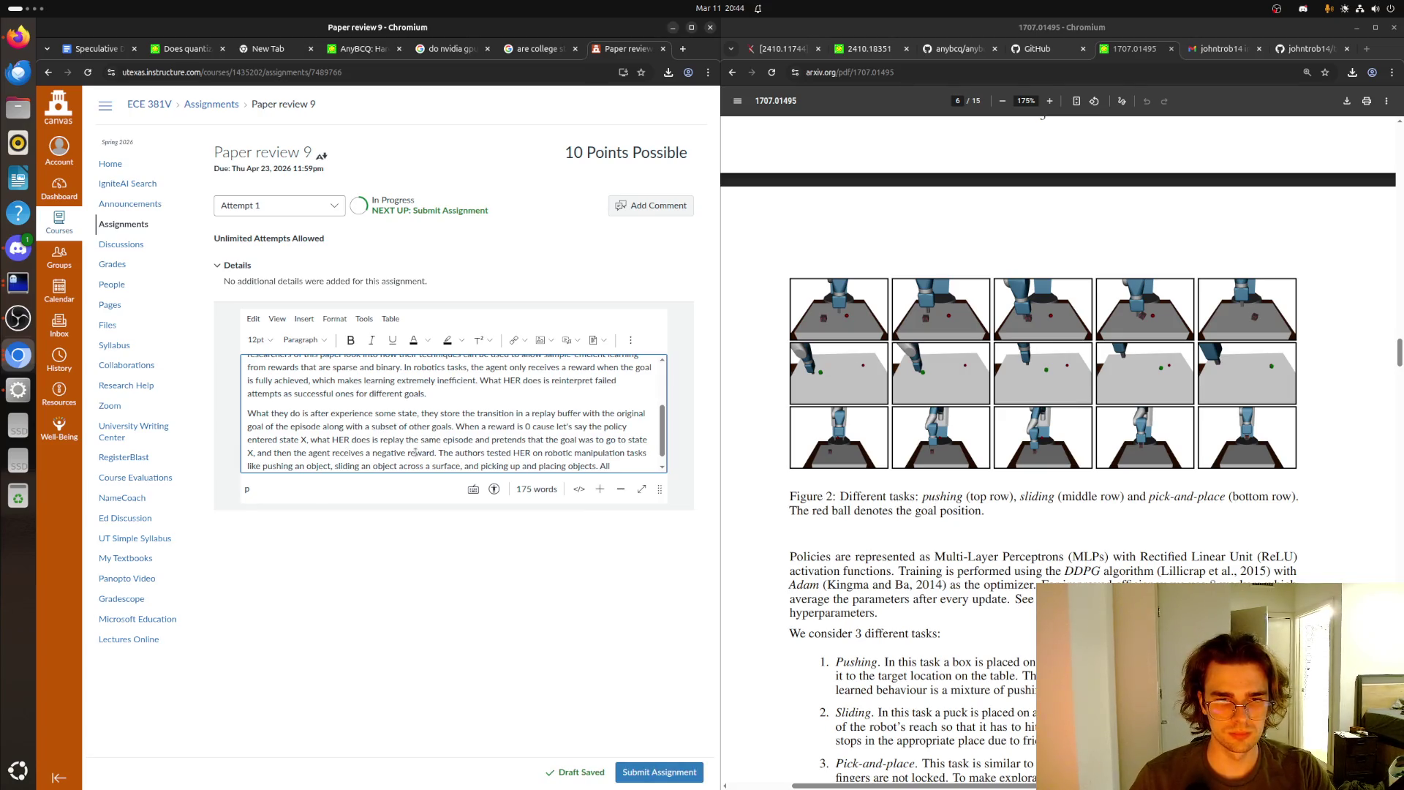
# - Replace the word 'negative' with 'reward for a different goal.'
pyautogui.moveTo(406, 453); pyautogui.dragTo(373, 452)
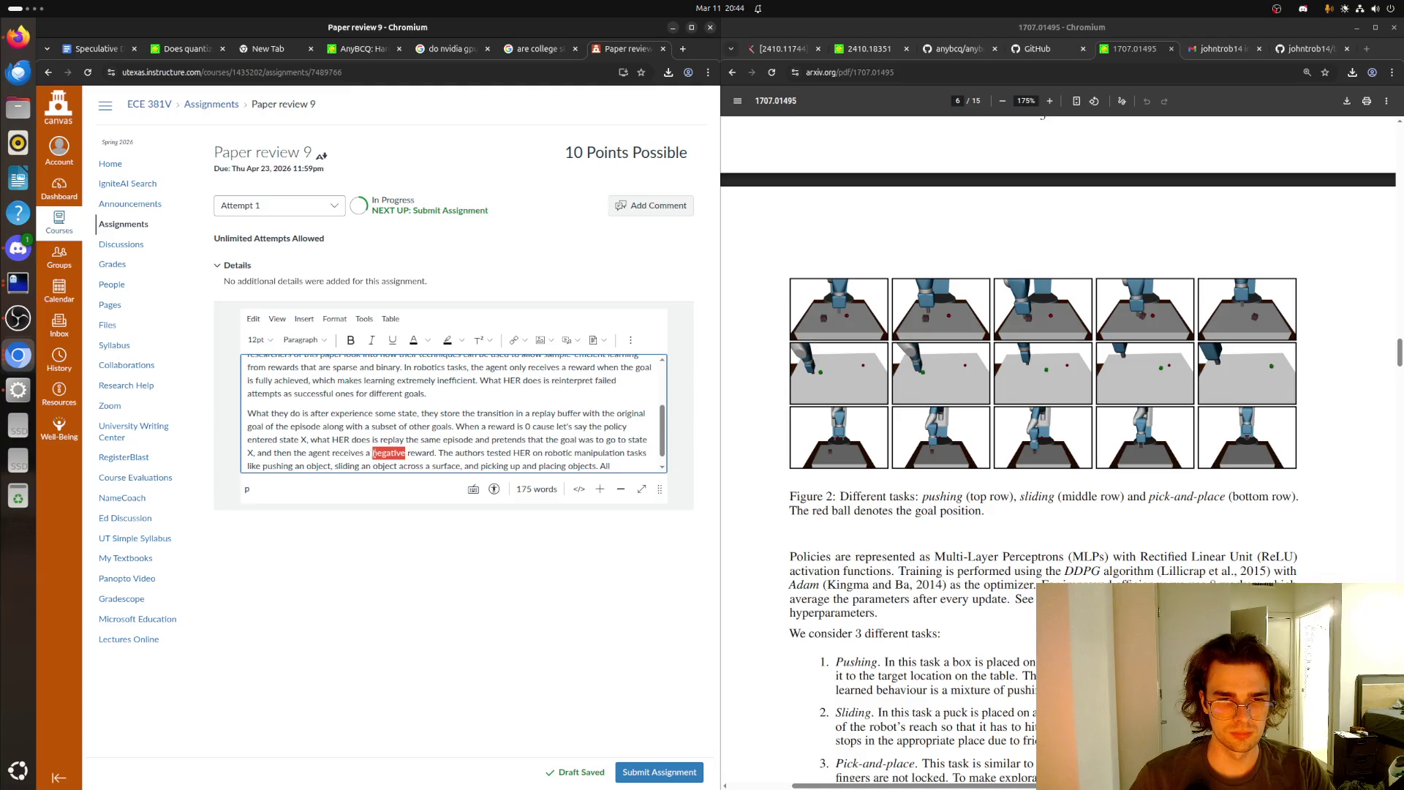
pyautogui.write('reward')
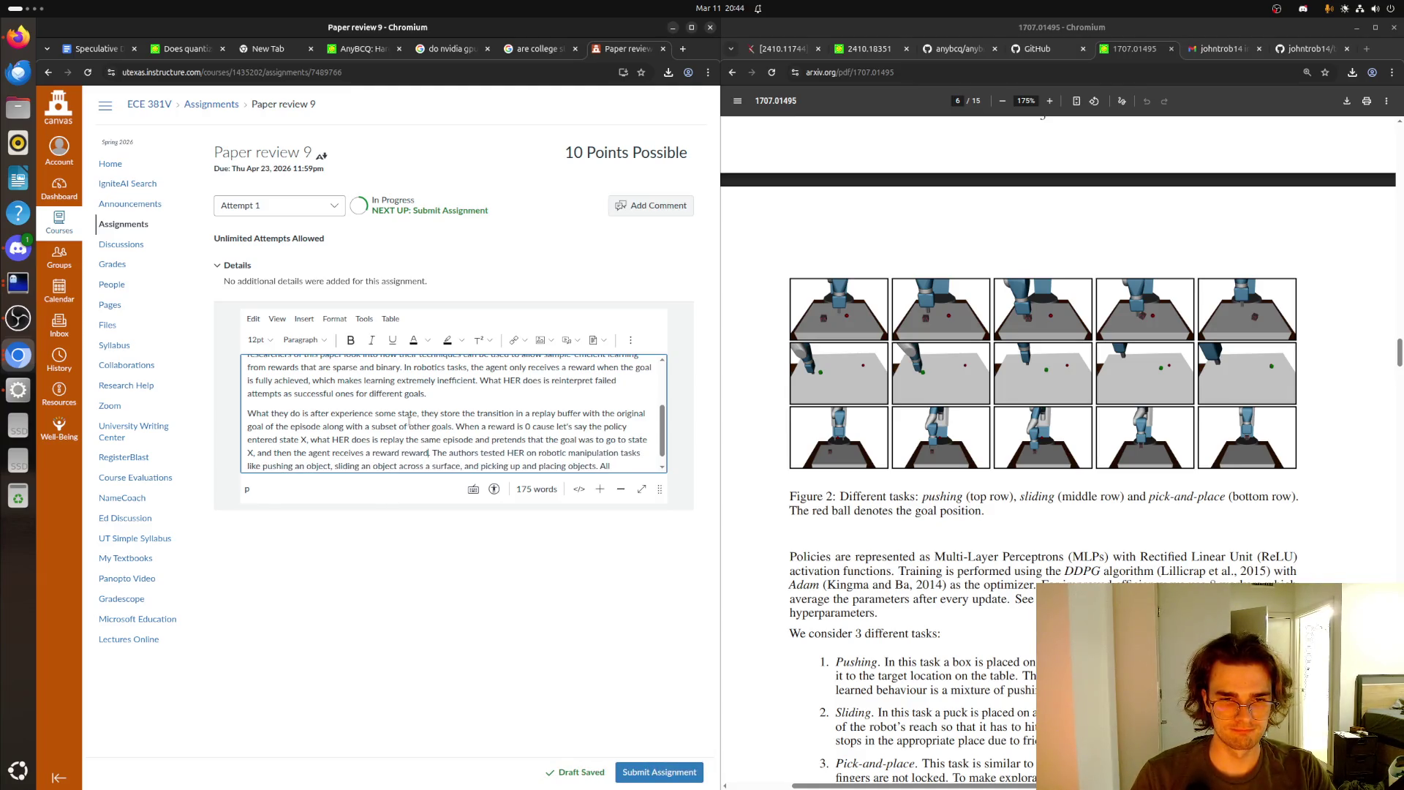
pyautogui.press('BackSpace')
pyautogui.press('BackSpace')
pyautogui.press('BackSpace')
pyautogui.write('for a different goal.')
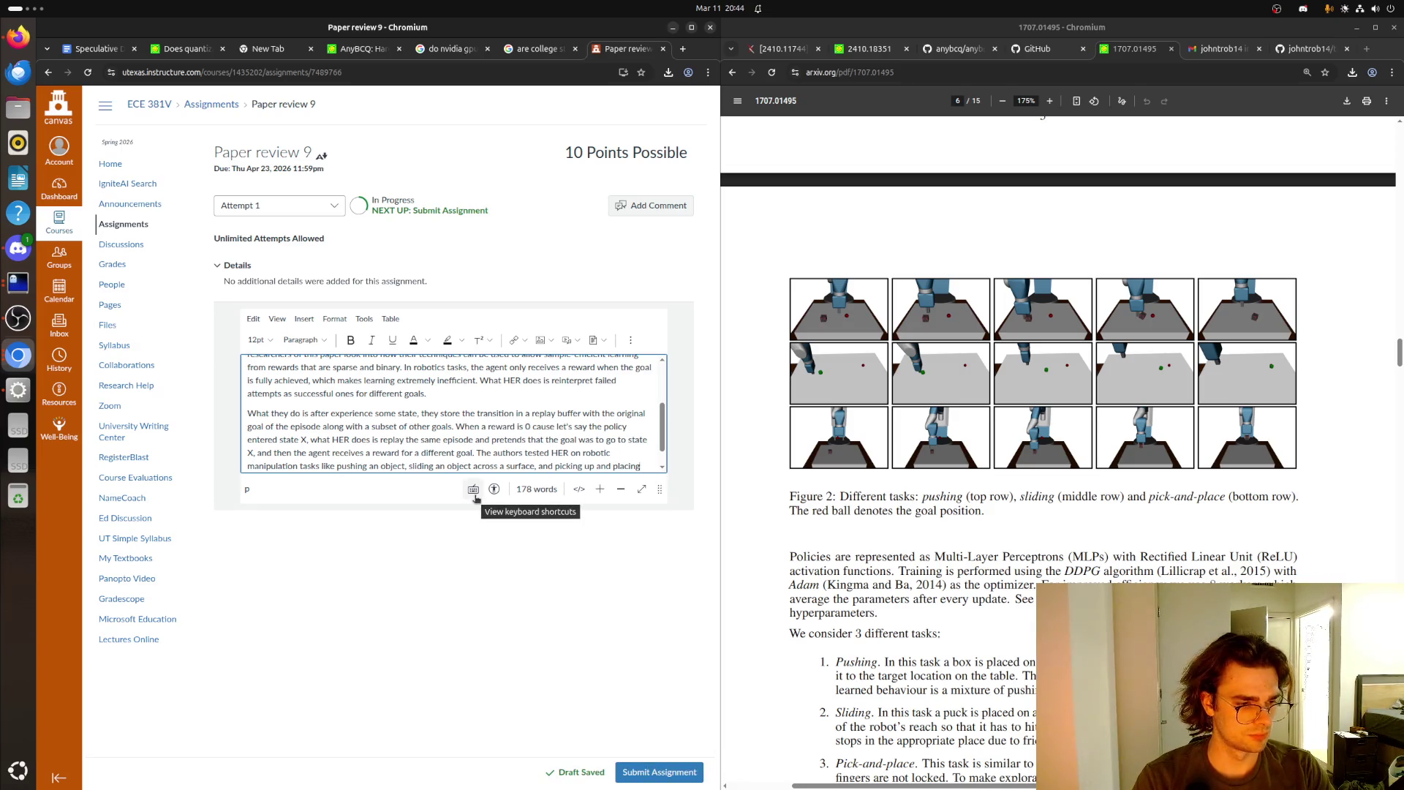
# - Append that all rewards were 0 and 1 and that HER succeeds where standard RL fails
pyautogui.click(354, 455)
pyautogui.write('All')
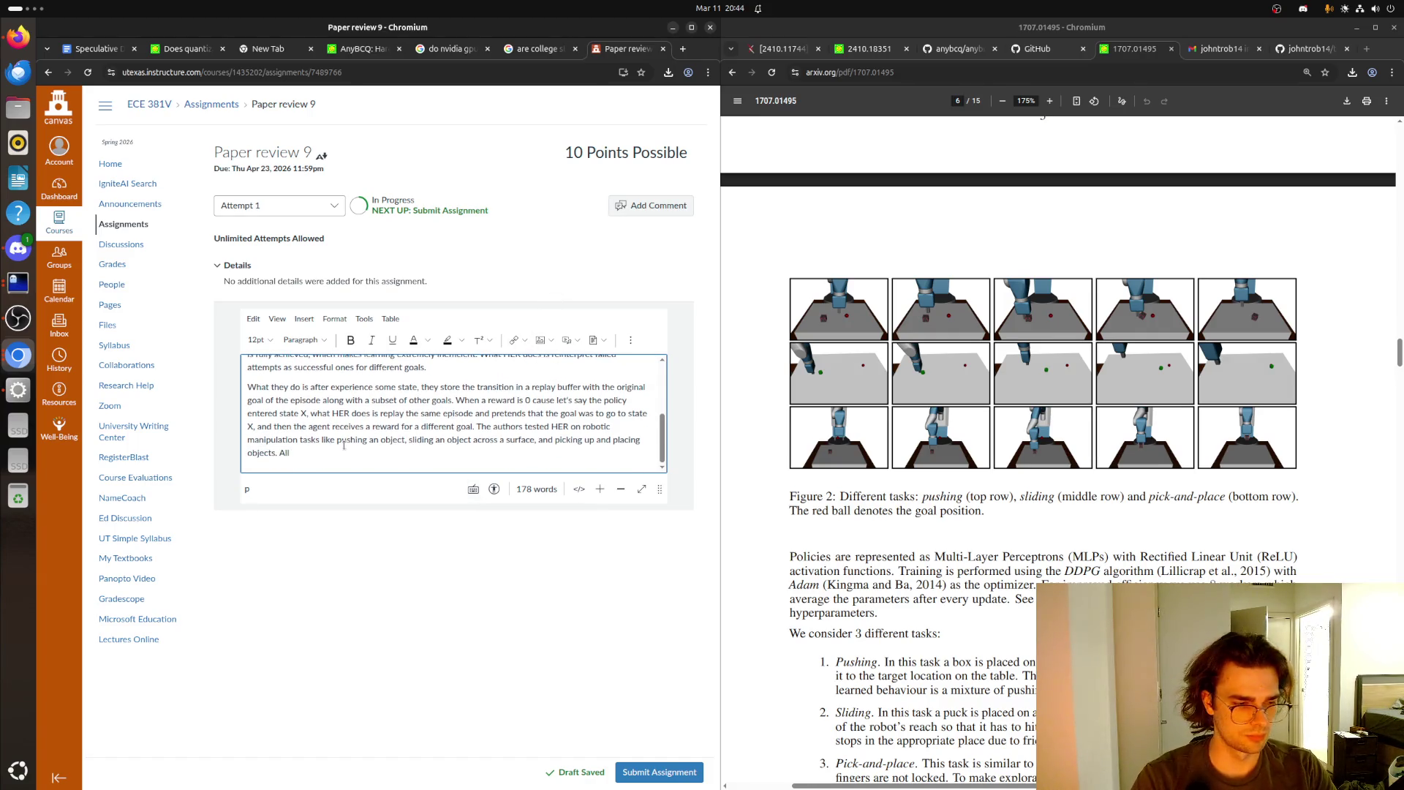
pyautogui.write(' rewards were')
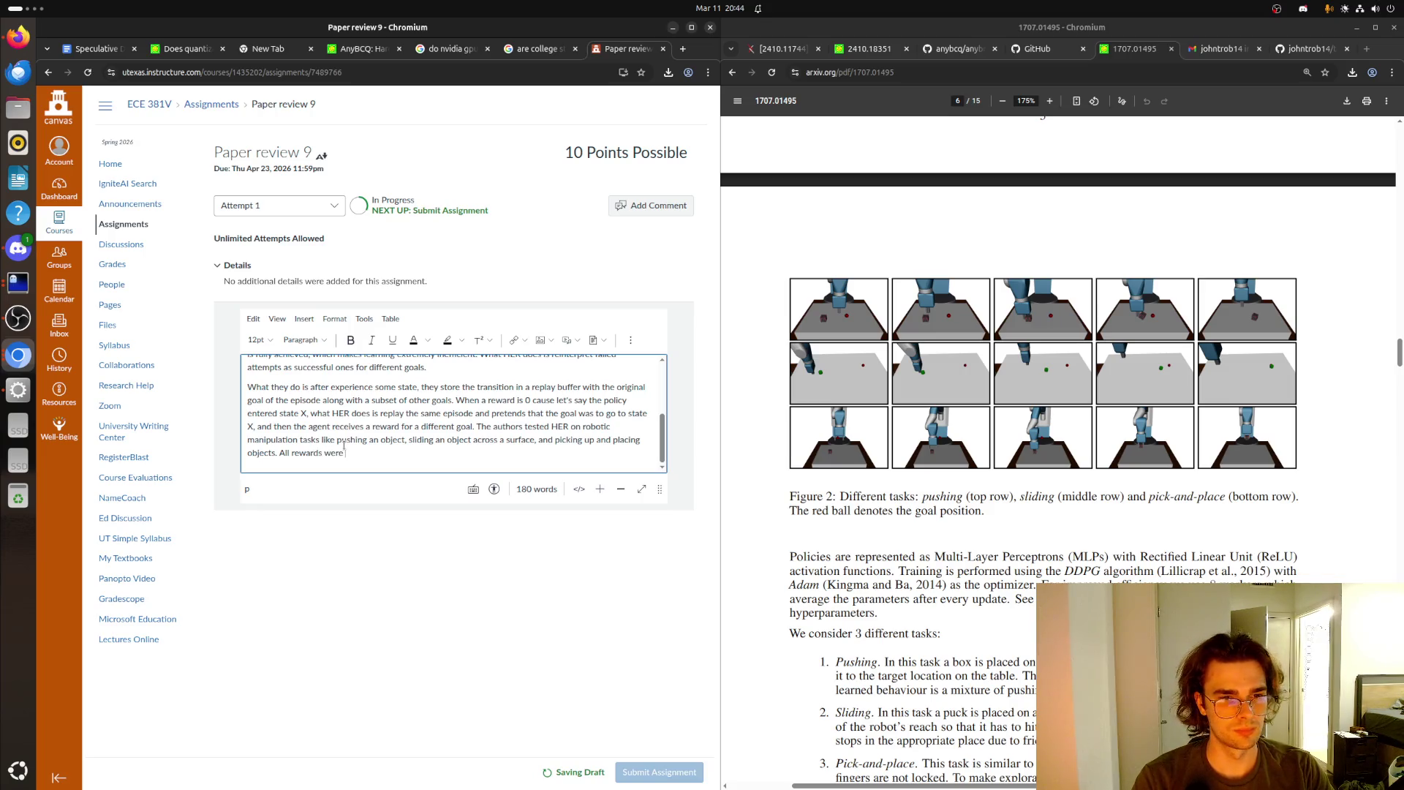
pyautogui.write(' 0 and 1.')
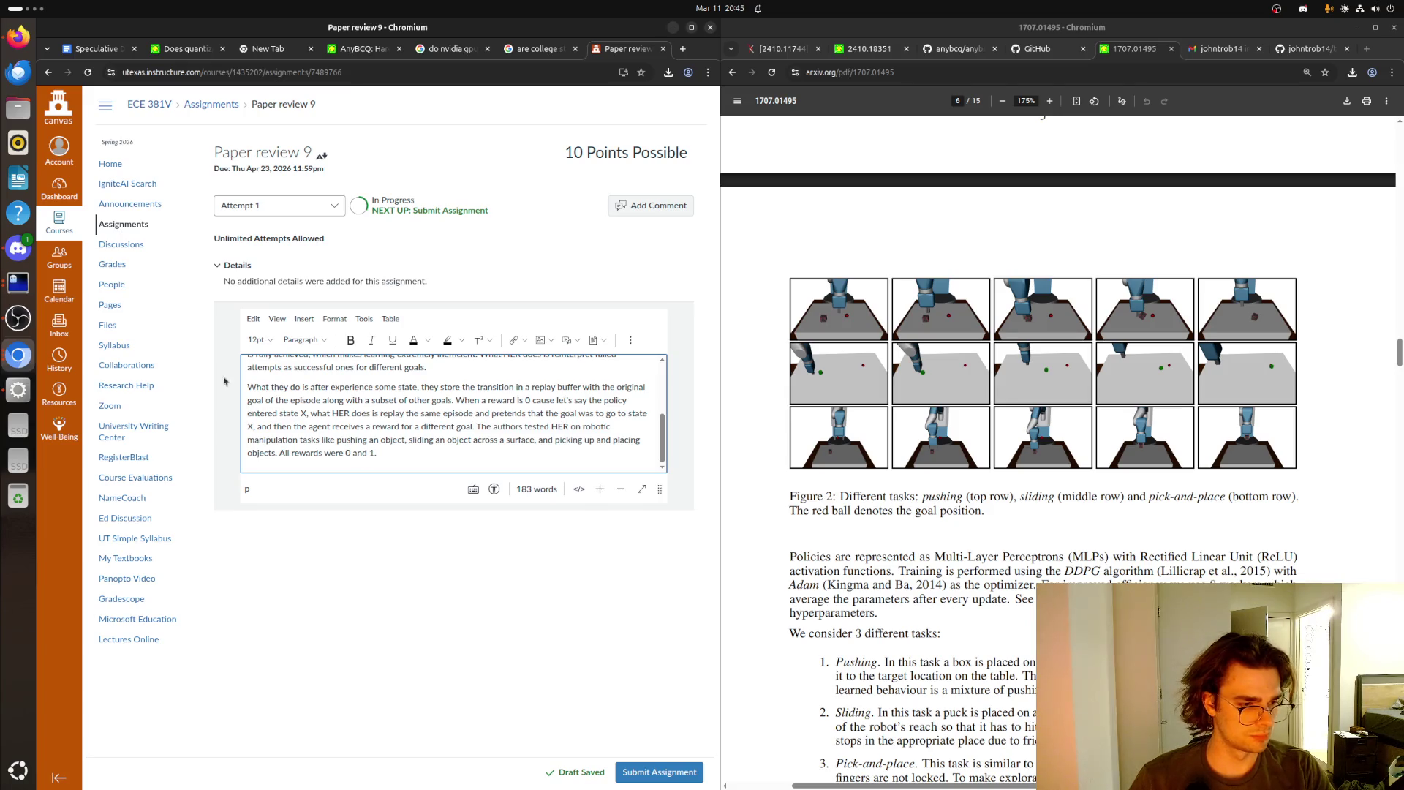
pyautogui.write('The results of HER show that ')
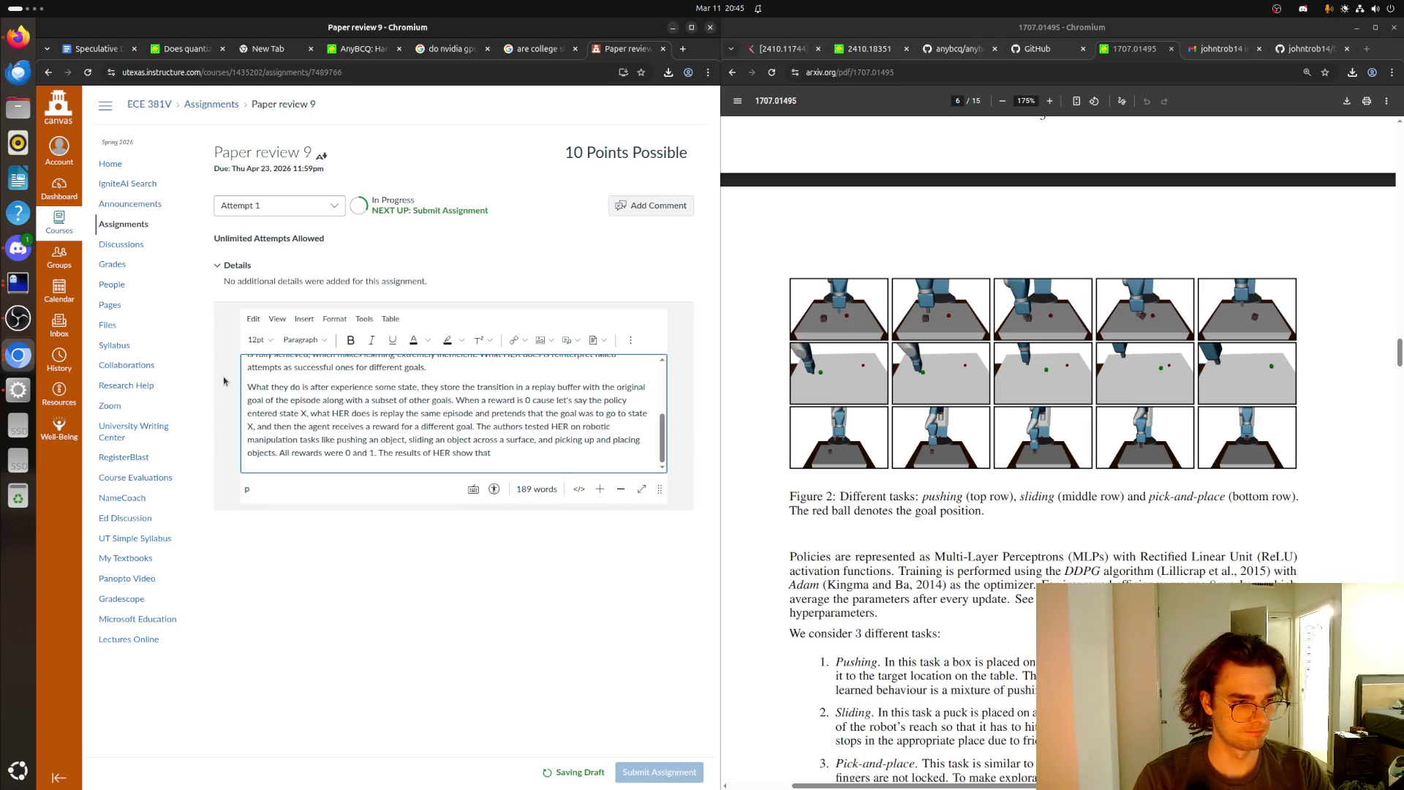
pyautogui.write('stard')
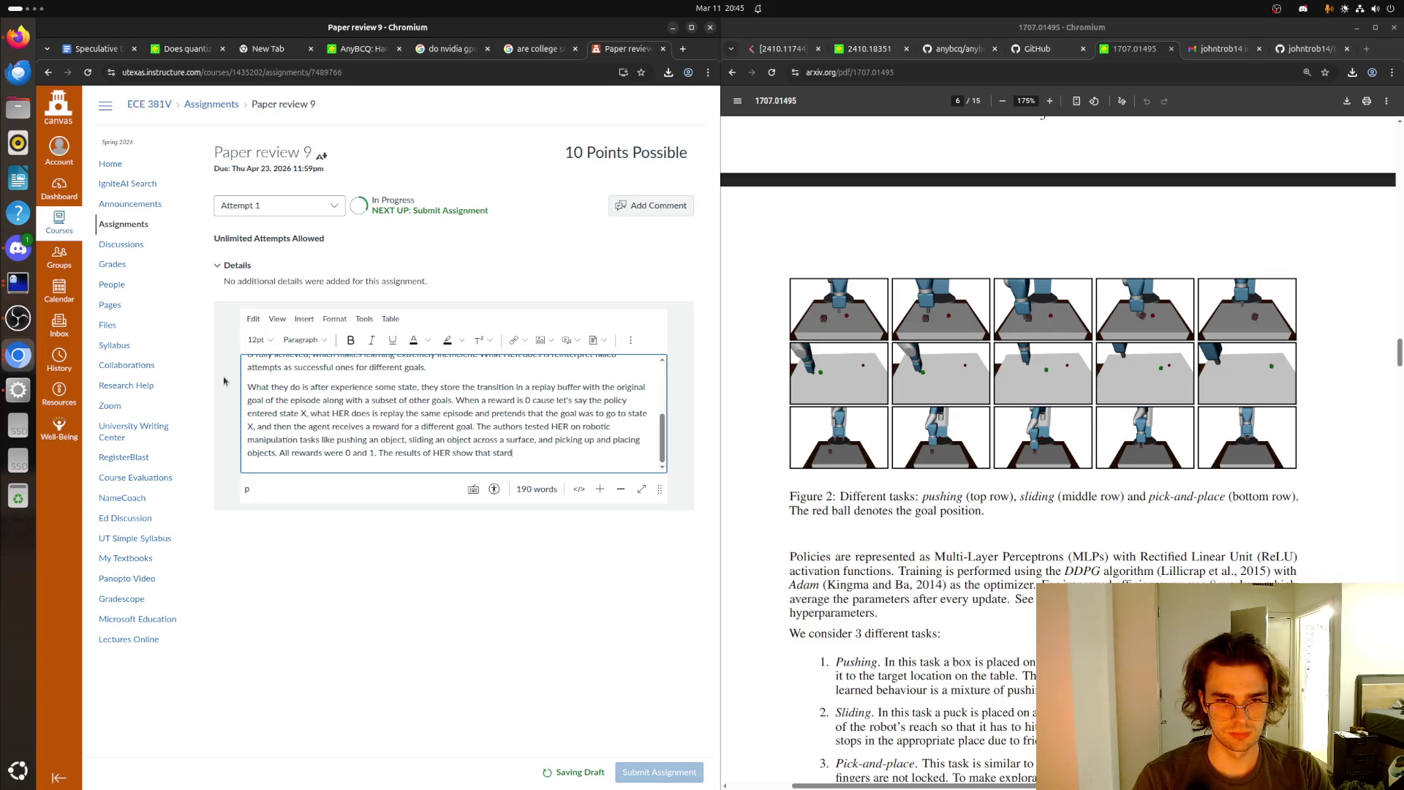
pyautogui.write('ndard')
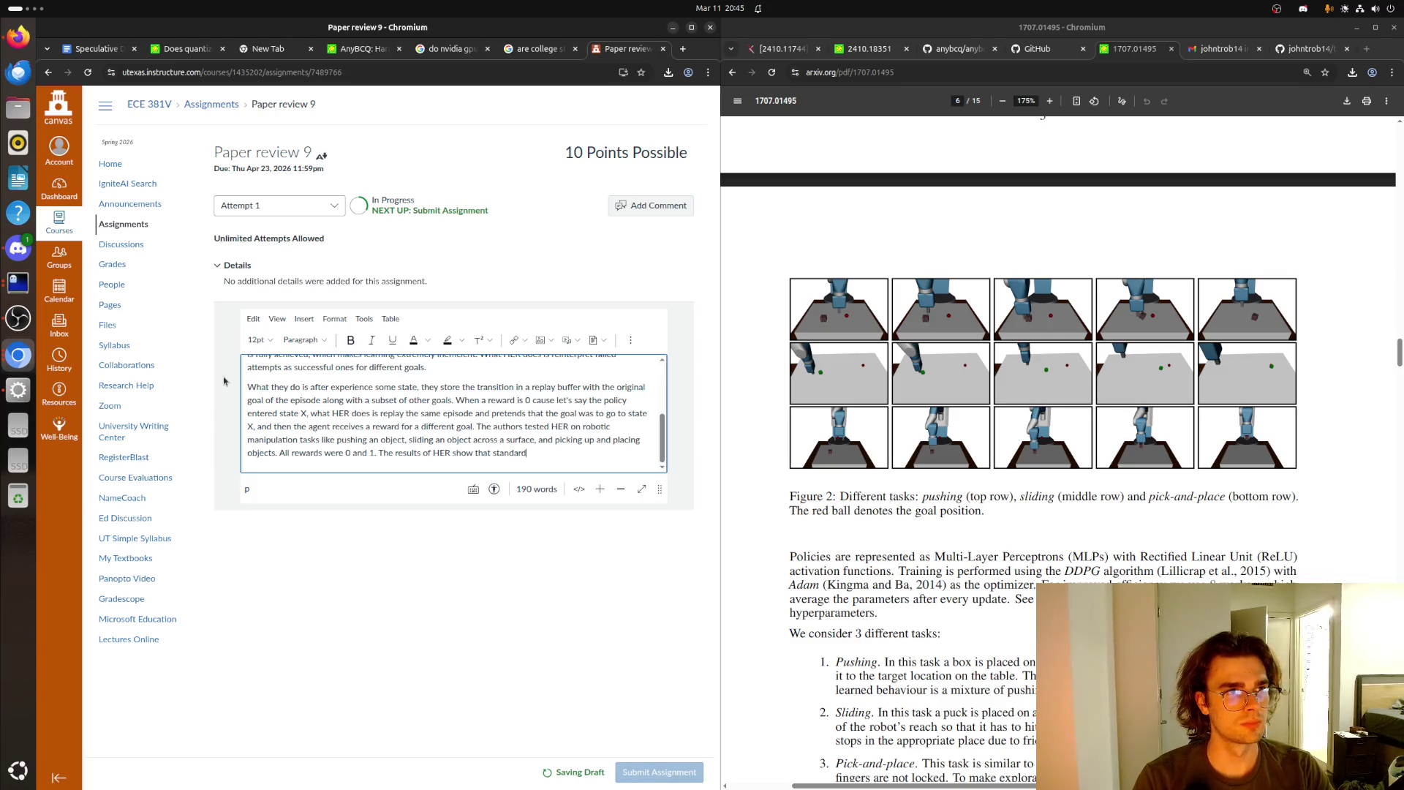
pyautogui.write(' RL fails')
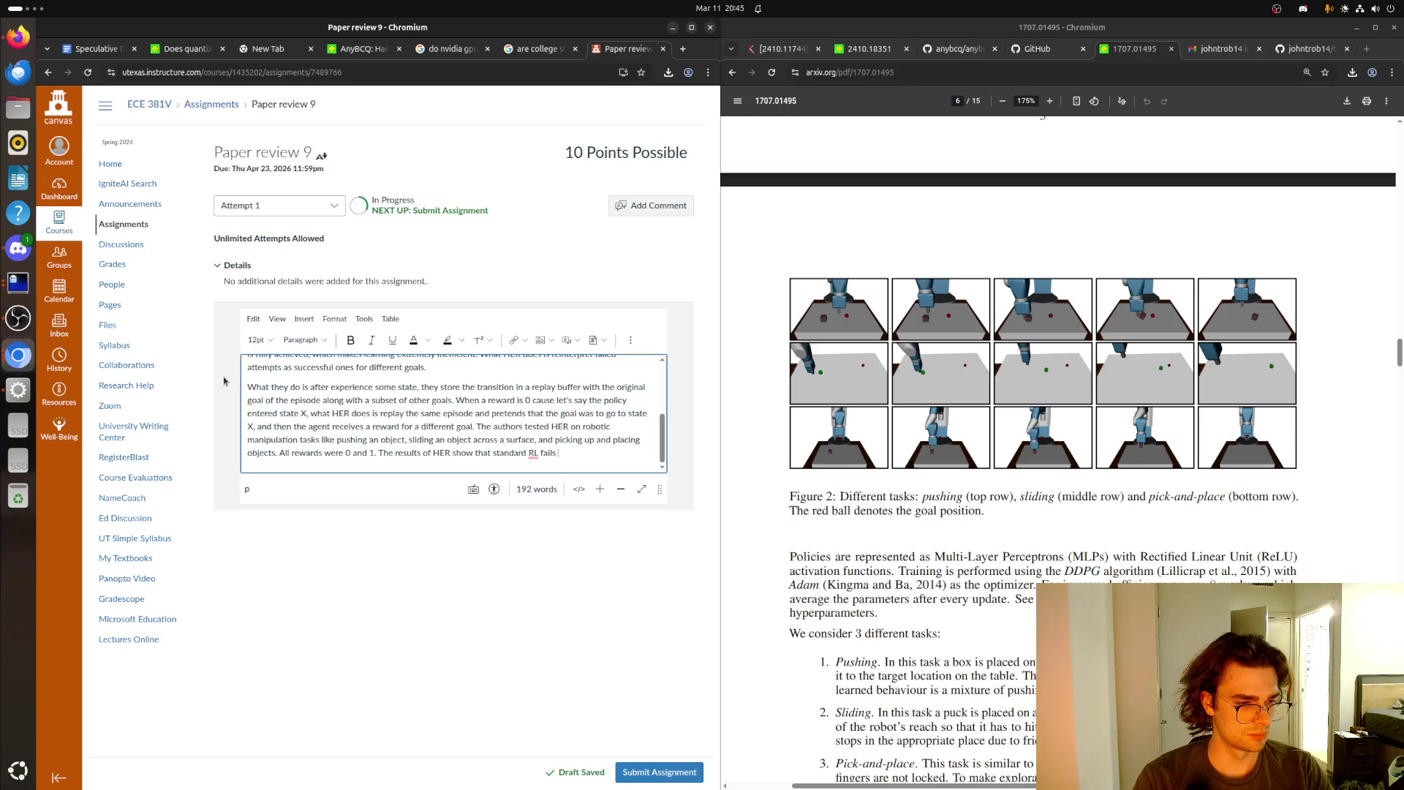
pyautogui.write('to learn a policy while HERenable')
pyautogui.write('efficient l')
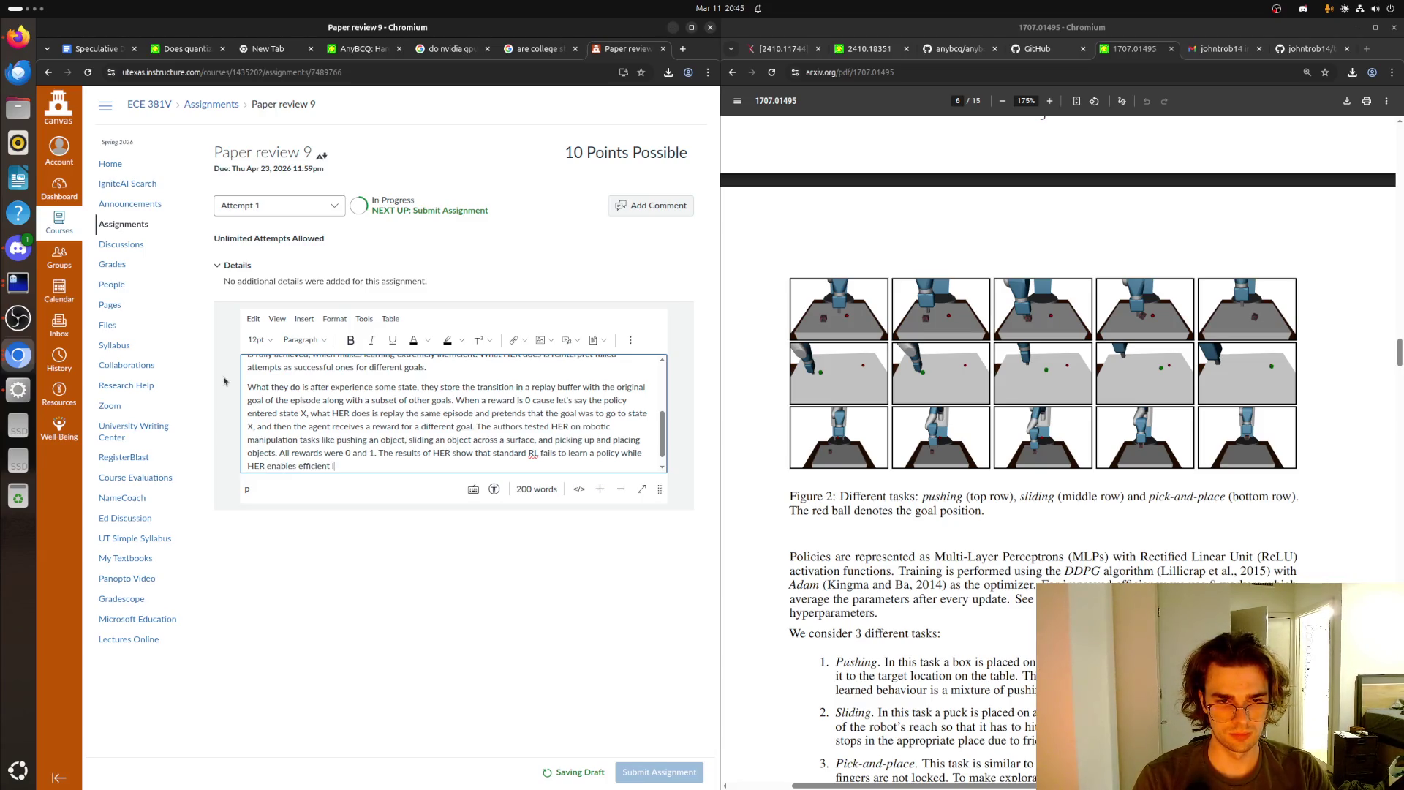
pyautogui.write('rning')
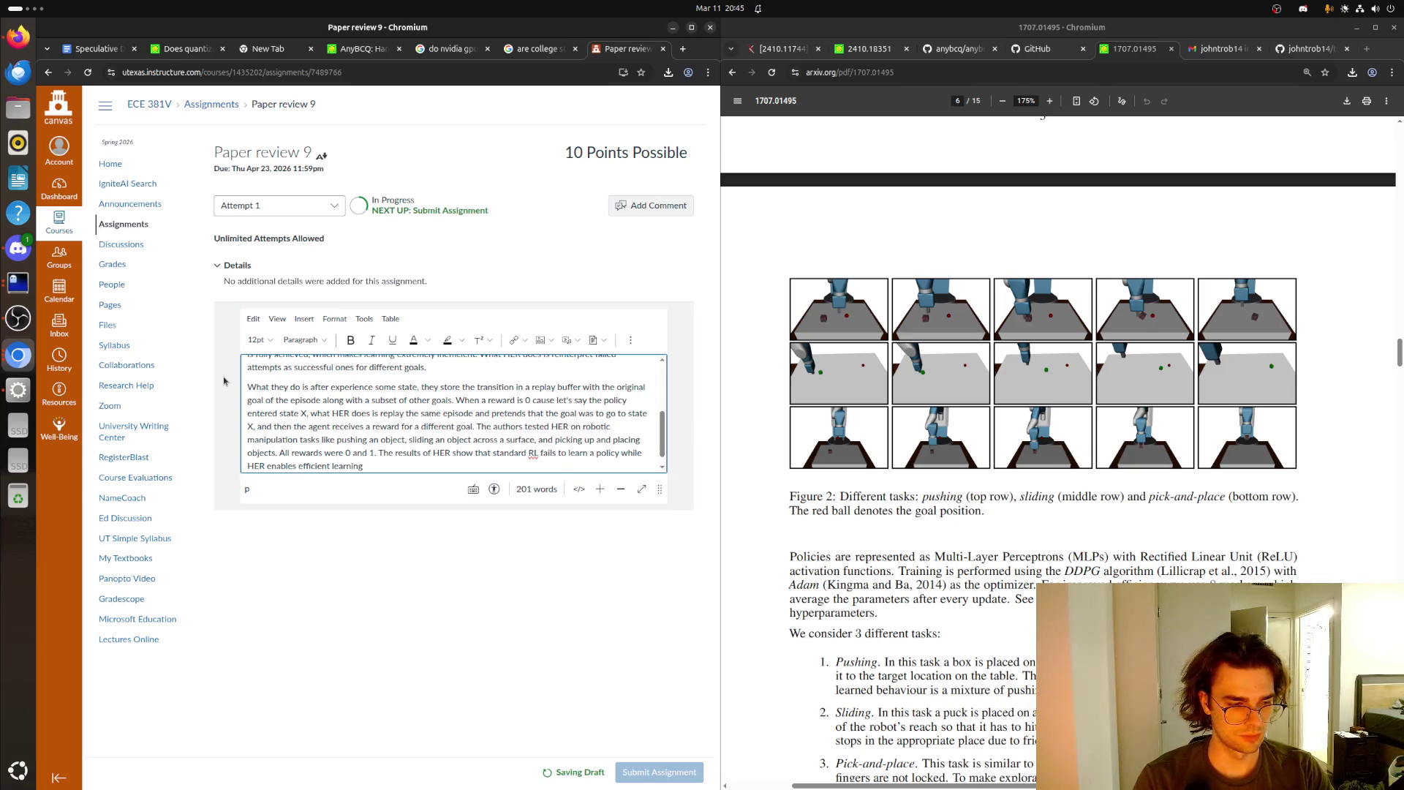
pyautogui.write(', ')
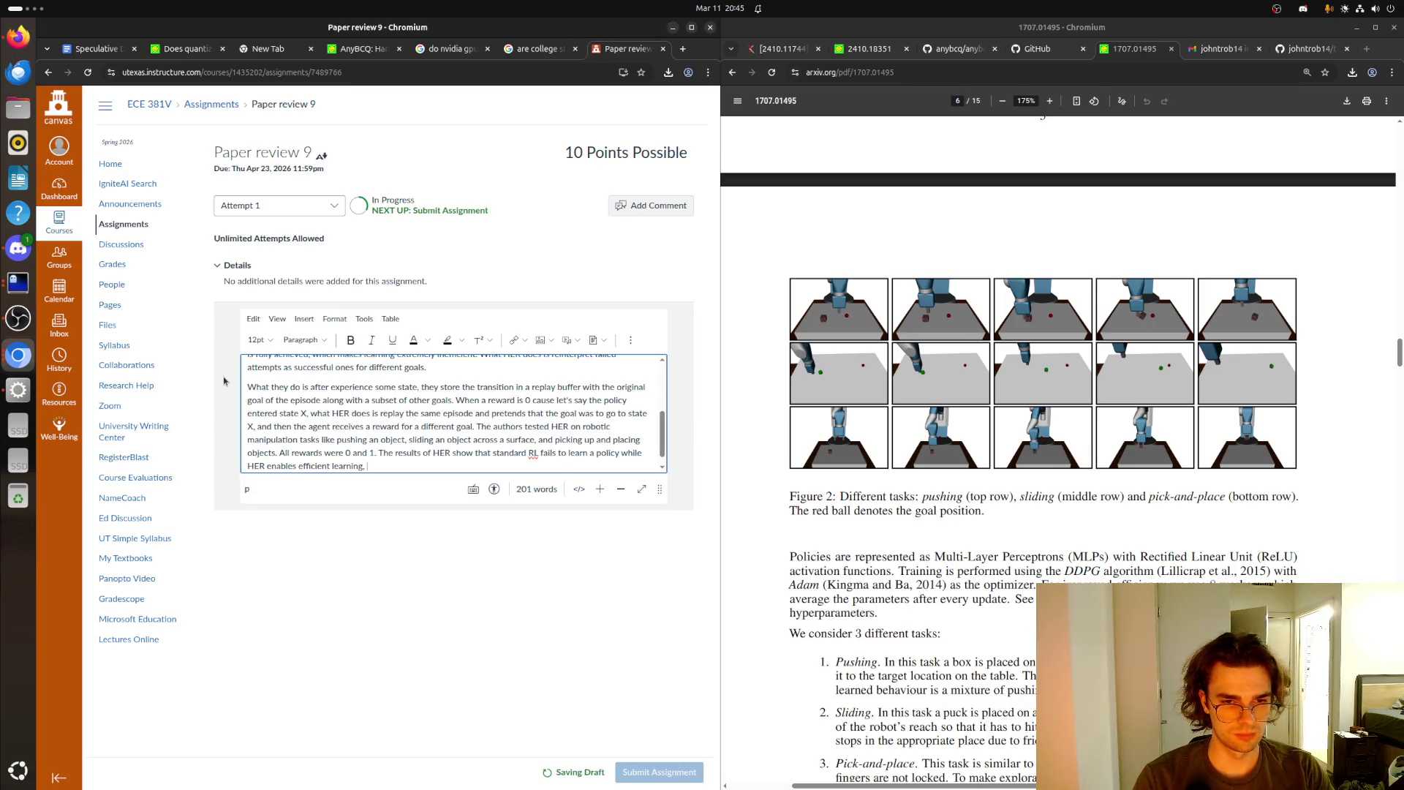
pyautogui.write('and th thei')
pyautogui.write('lici')
pyautogui.write('learned')
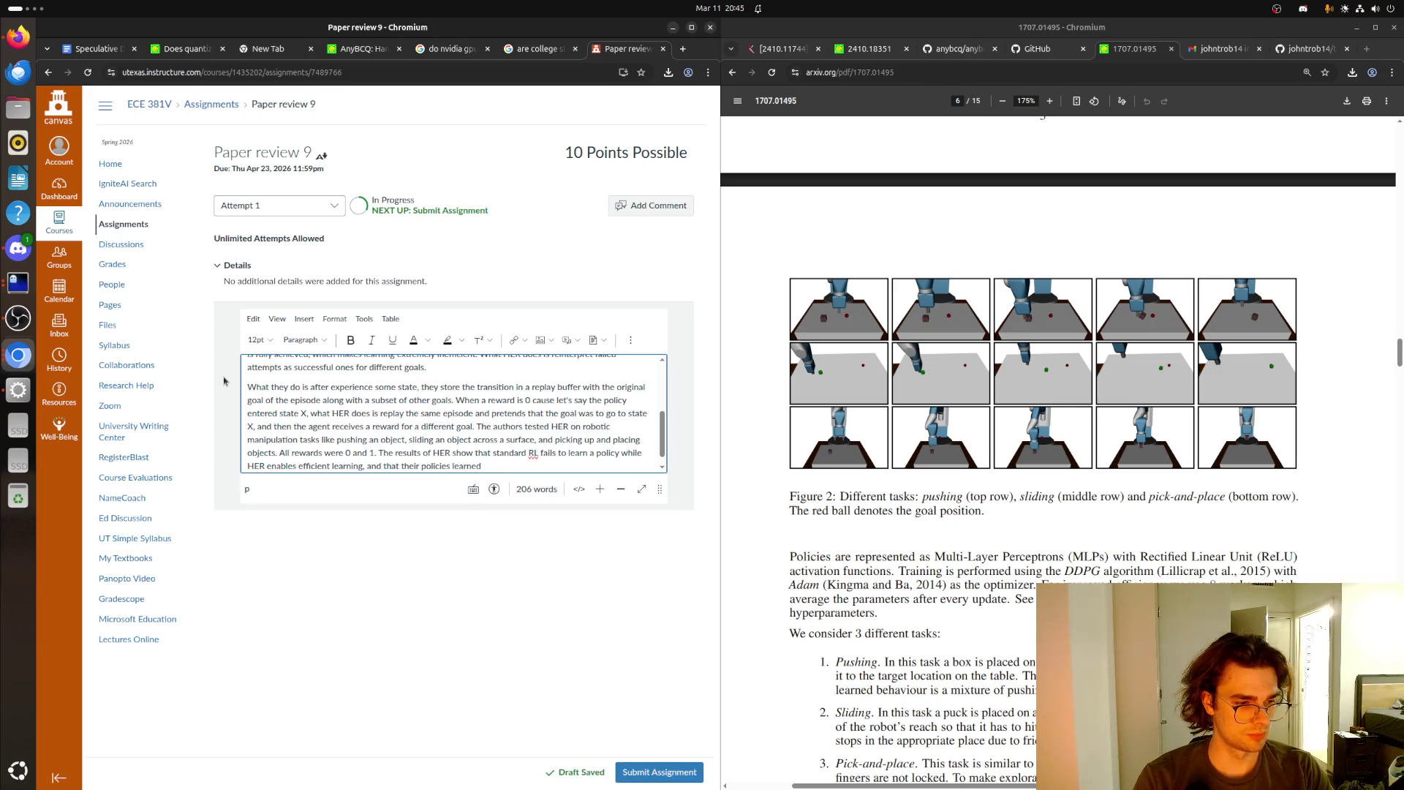
pyautogui.write(' in sim')
pyautogui.write('ulation transfer')
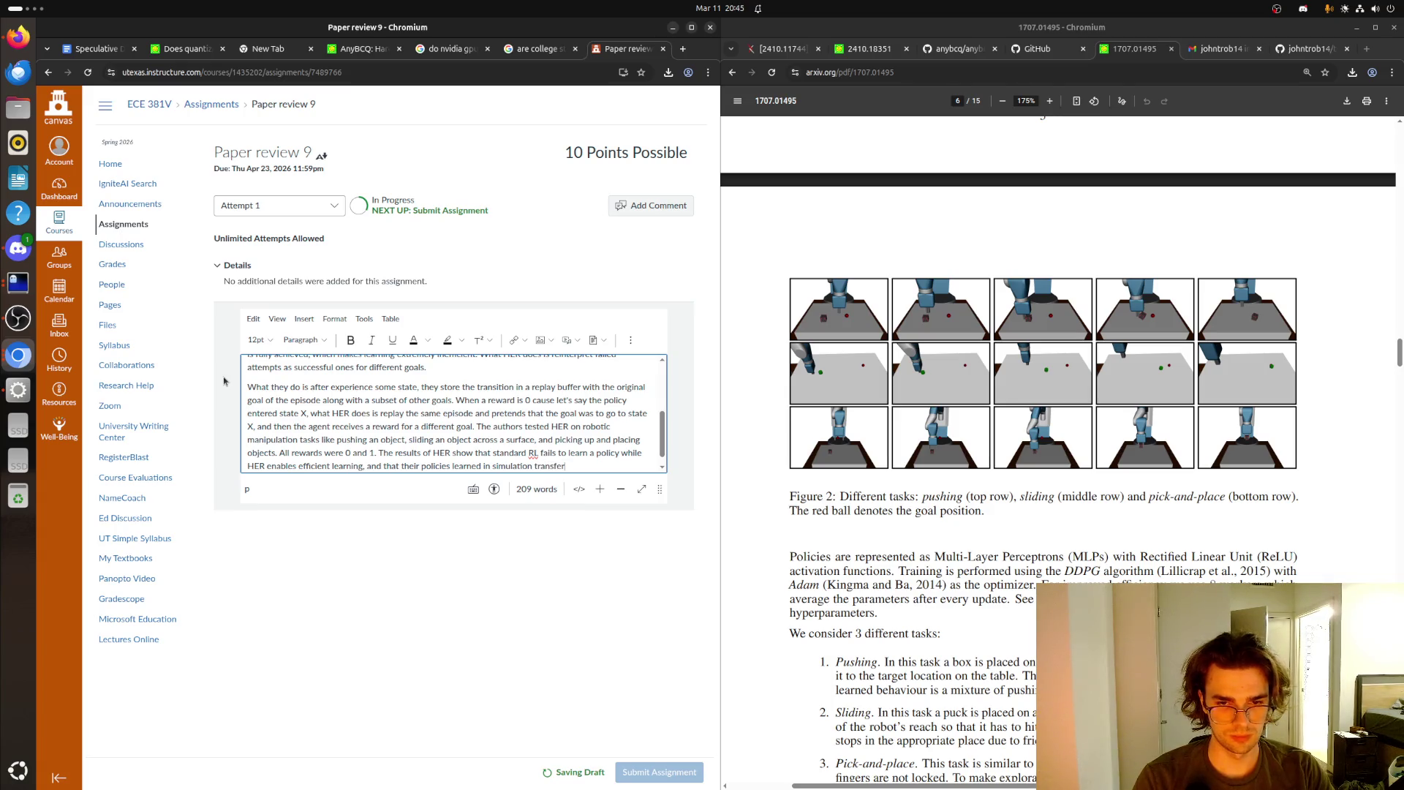
pyautogui.write(' to real b')
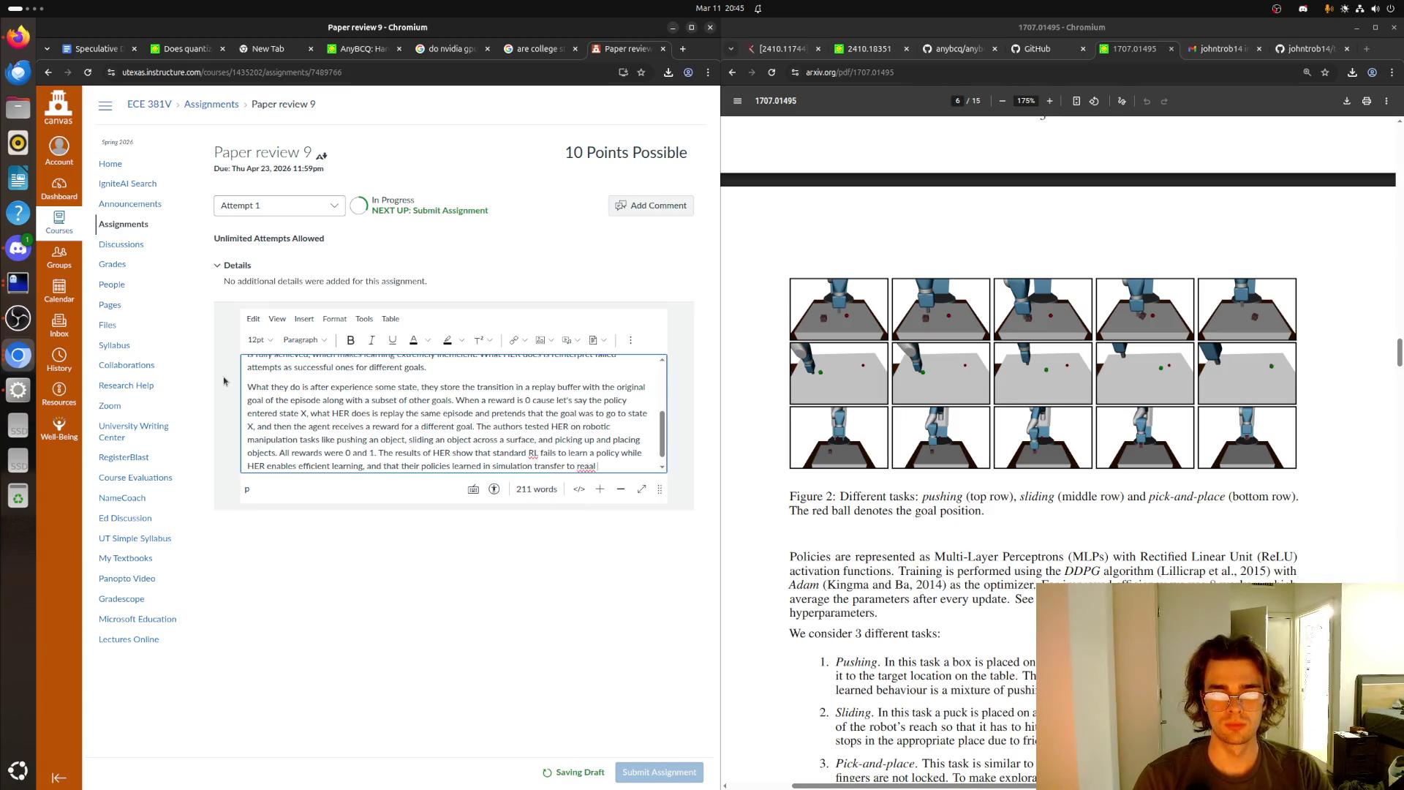
pyautogui.write('obotics')
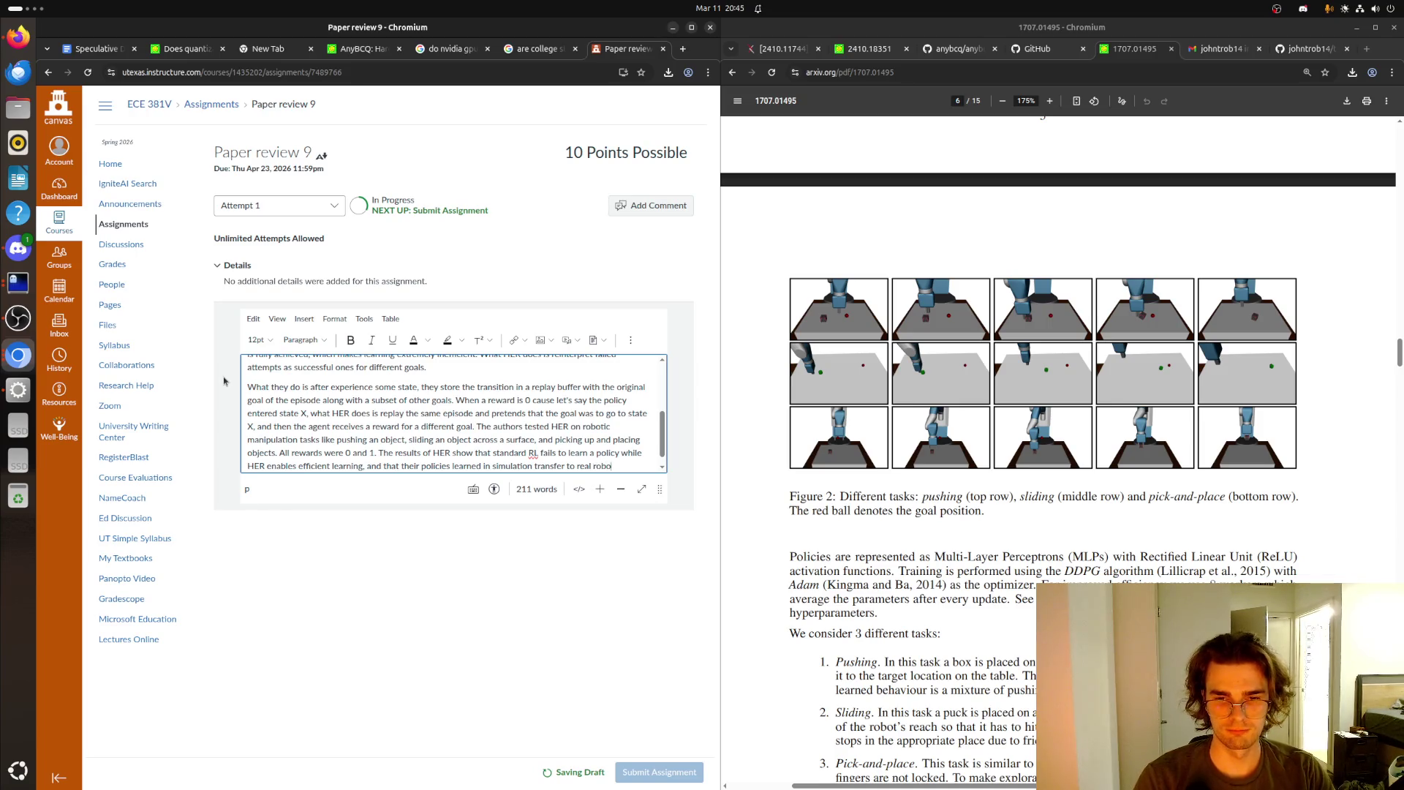
# - Add a Strengths heading below the summary with empty numbered items 1. and 2
pyautogui.scroll(-1, 389, 423)
pyautogui.press('Return')
pyautogui.press('Return')
pyautogui.write('Strenght')
pyautogui.press('BackSpace')
pyautogui.press('BackSpace')
pyautogui.press('BackSpace')
pyautogui.write('ths')
pyautogui.press('Return')
pyautogui.write('1.')
pyautogui.press('Return')
pyautogui.write('2')
pyautogui.press('BackSpace')
pyautogui.press('BackSpace')
pyautogui.press('Return')
pyautogui.write('2.')
pyautogui.press('Return')
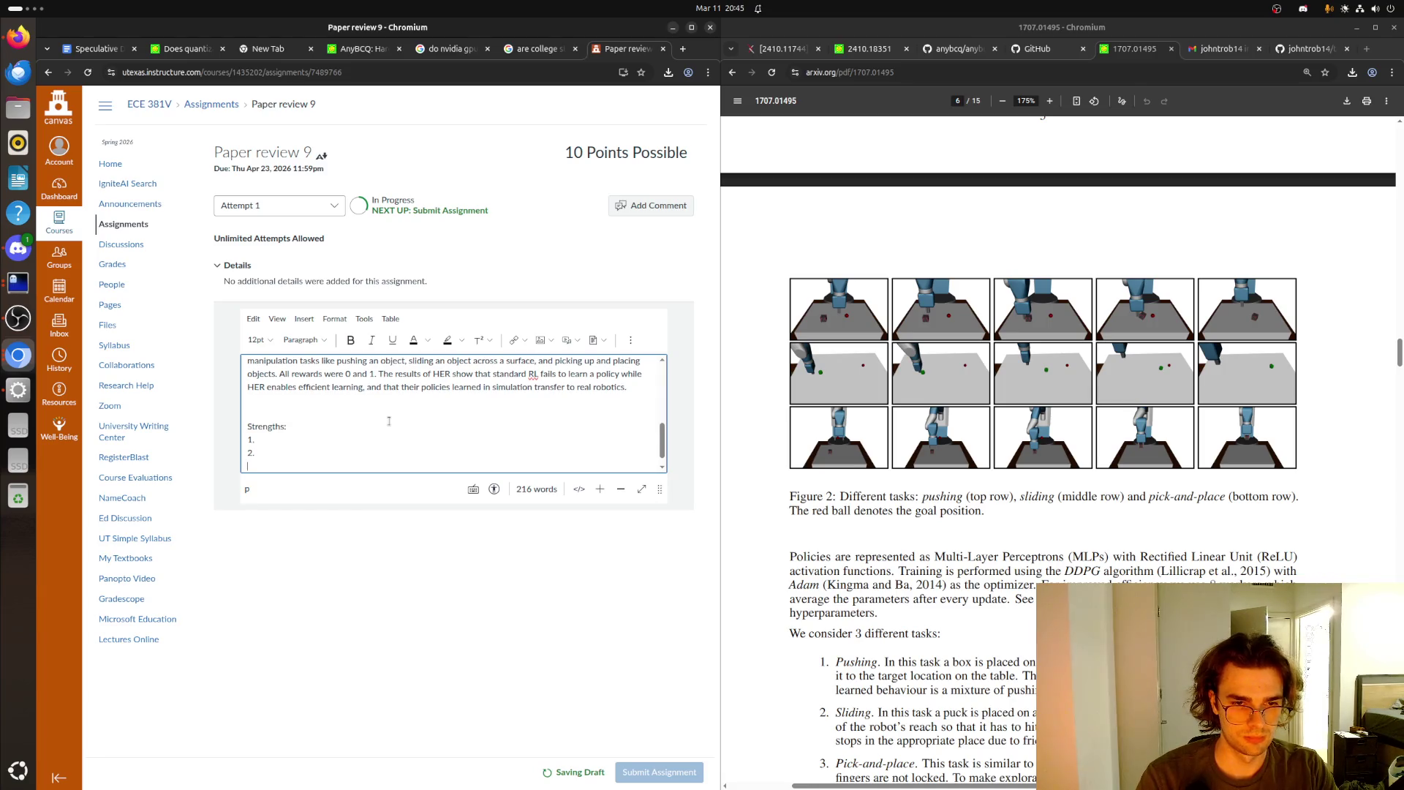
# - Add a 'Weaknesses:' heading with empty numbered items 1. and 2
pyautogui.press('Return')
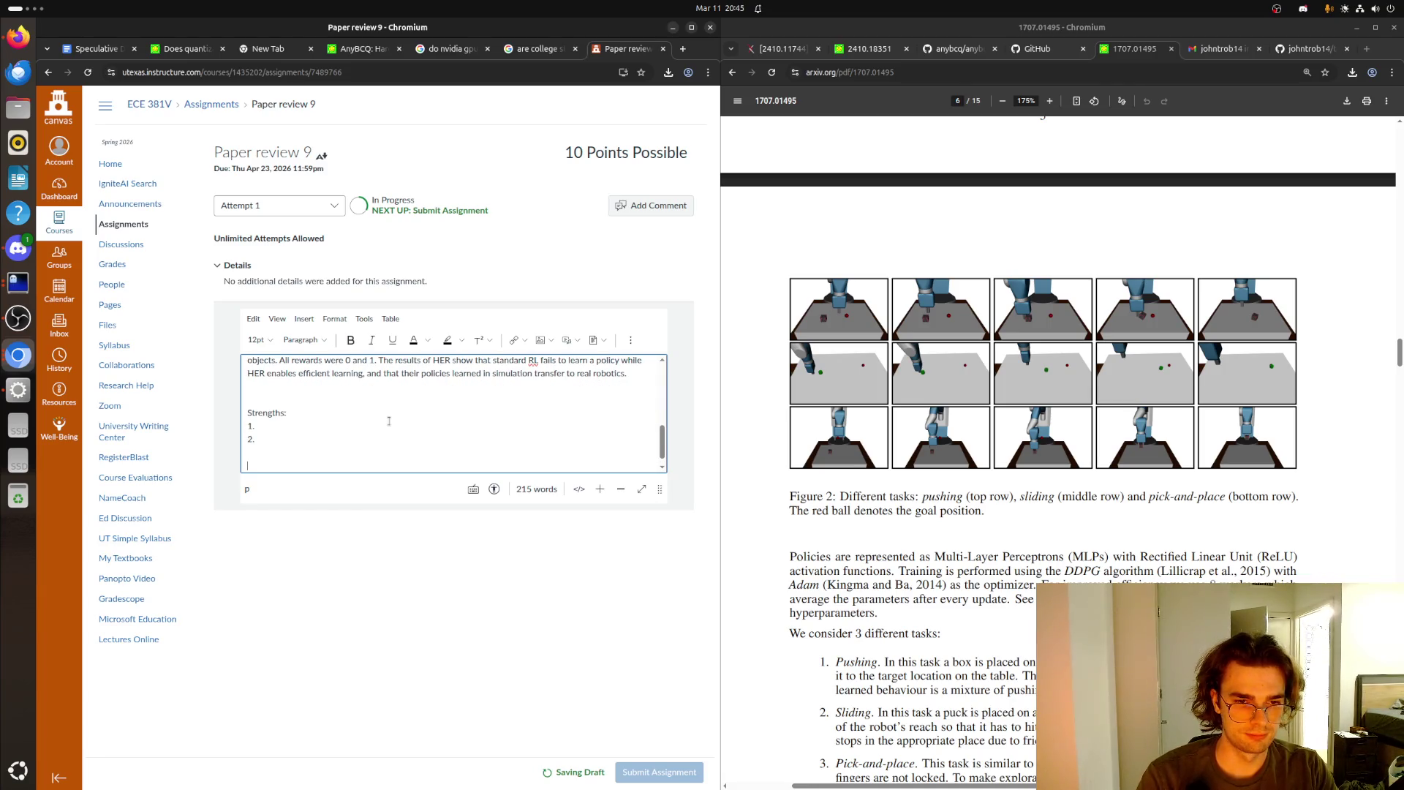
pyautogui.write('Weaknesses')
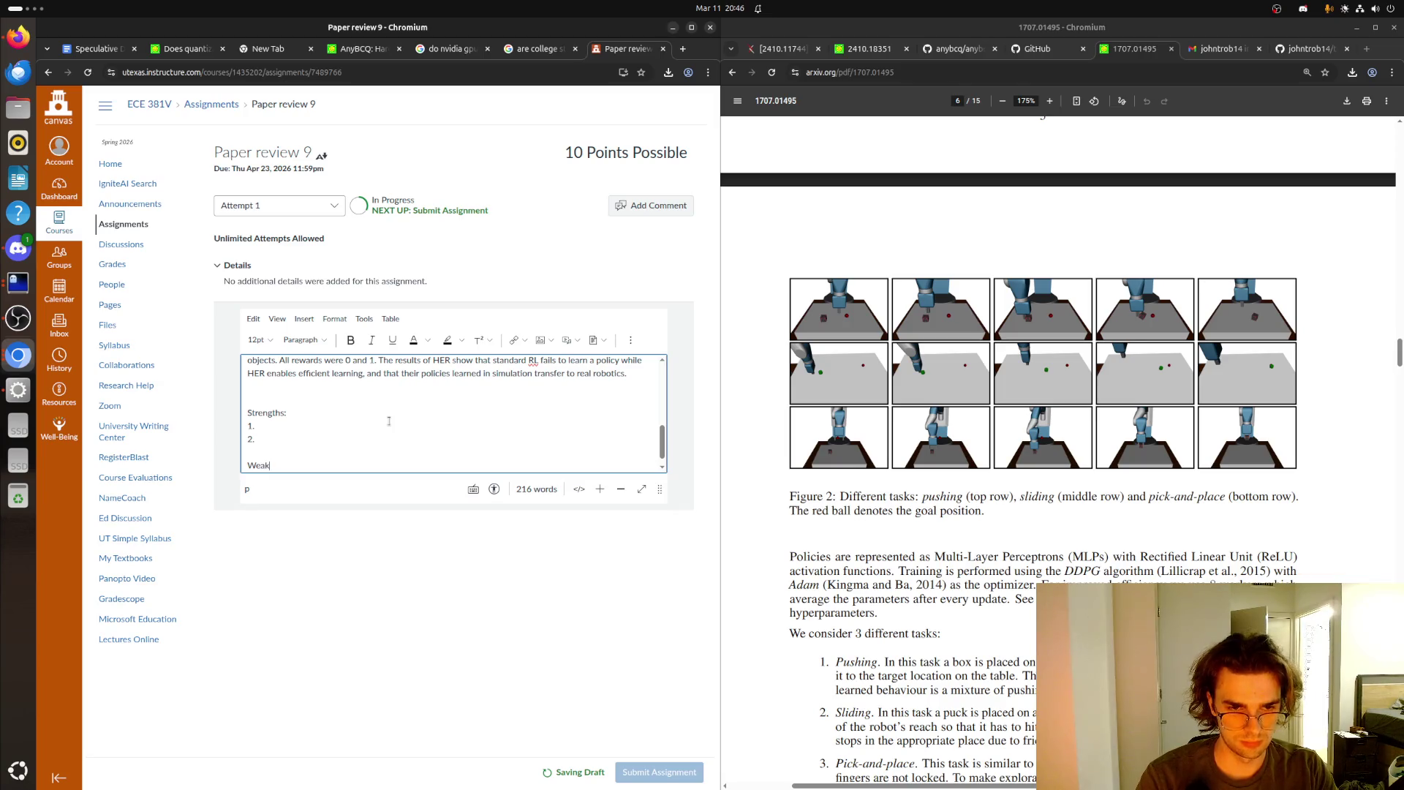
pyautogui.write(':')
pyautogui.press('Return')
pyautogui.write('1.')
pyautogui.press('Return')
pyautogui.write('2.')
# - Add a Questions heading with items 1 and 2., then place the cursor at Strengths item 1
pyautogui.press('Return')
pyautogui.press('Return')
pyautogui.write('Question')
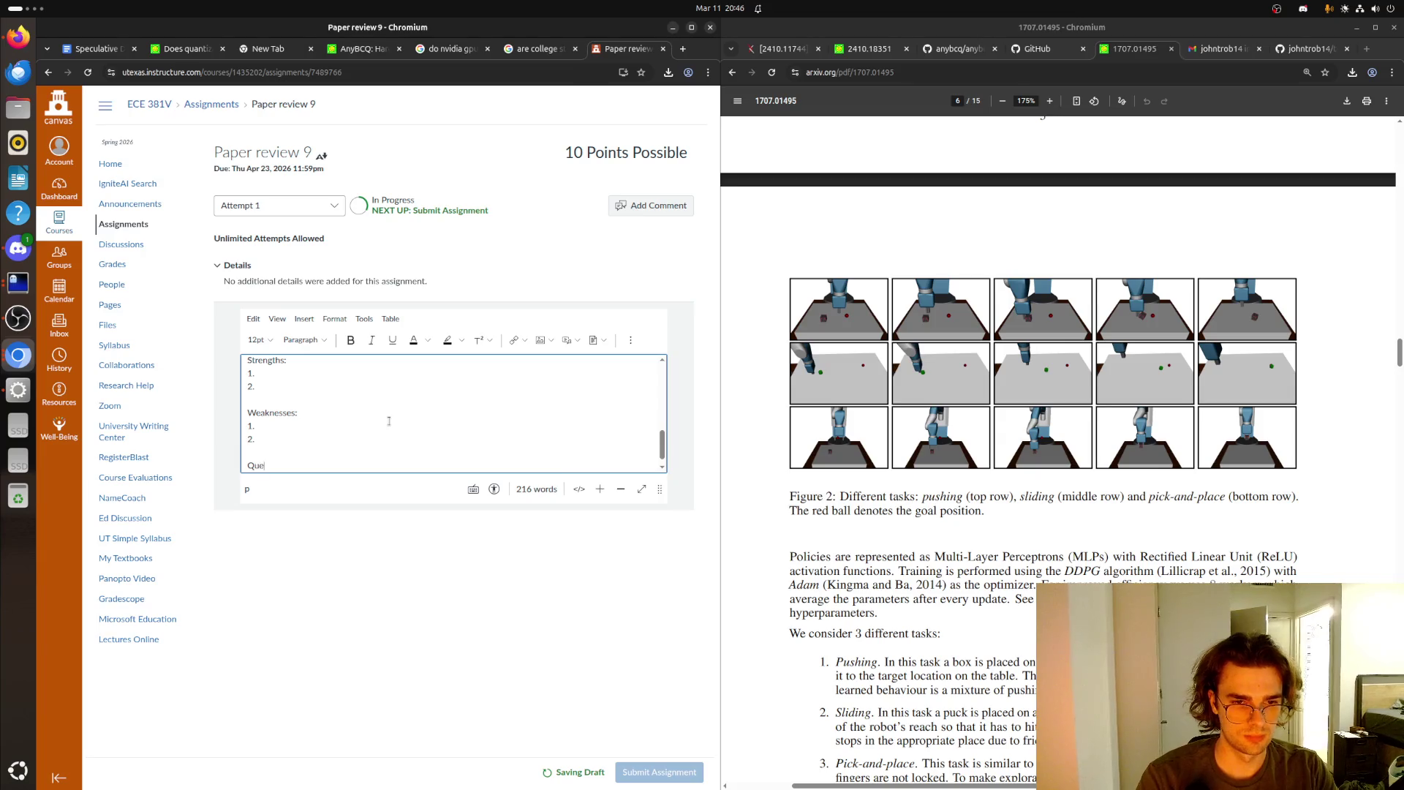
pyautogui.scroll(-1, 389, 421)
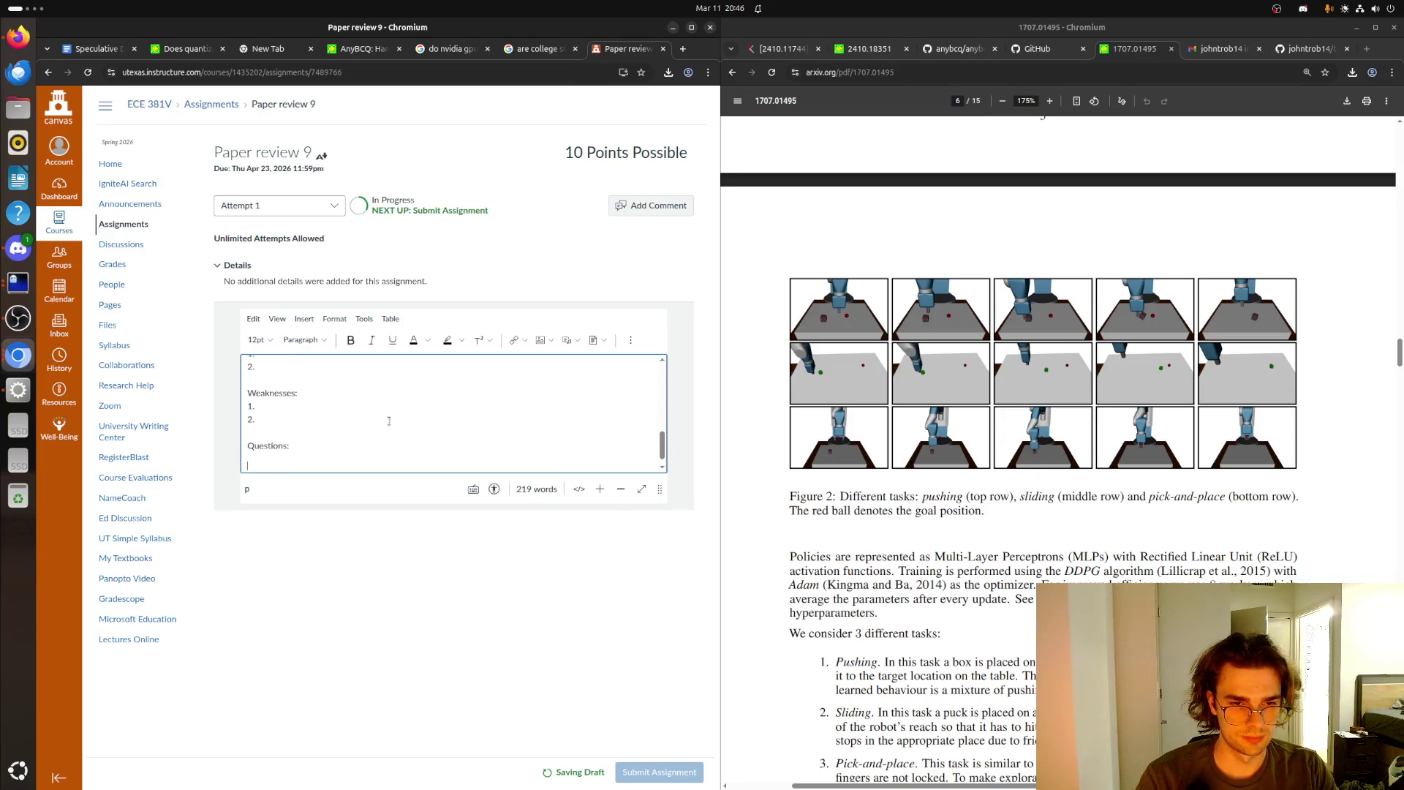
pyautogui.press('Return')
pyautogui.write('1.')
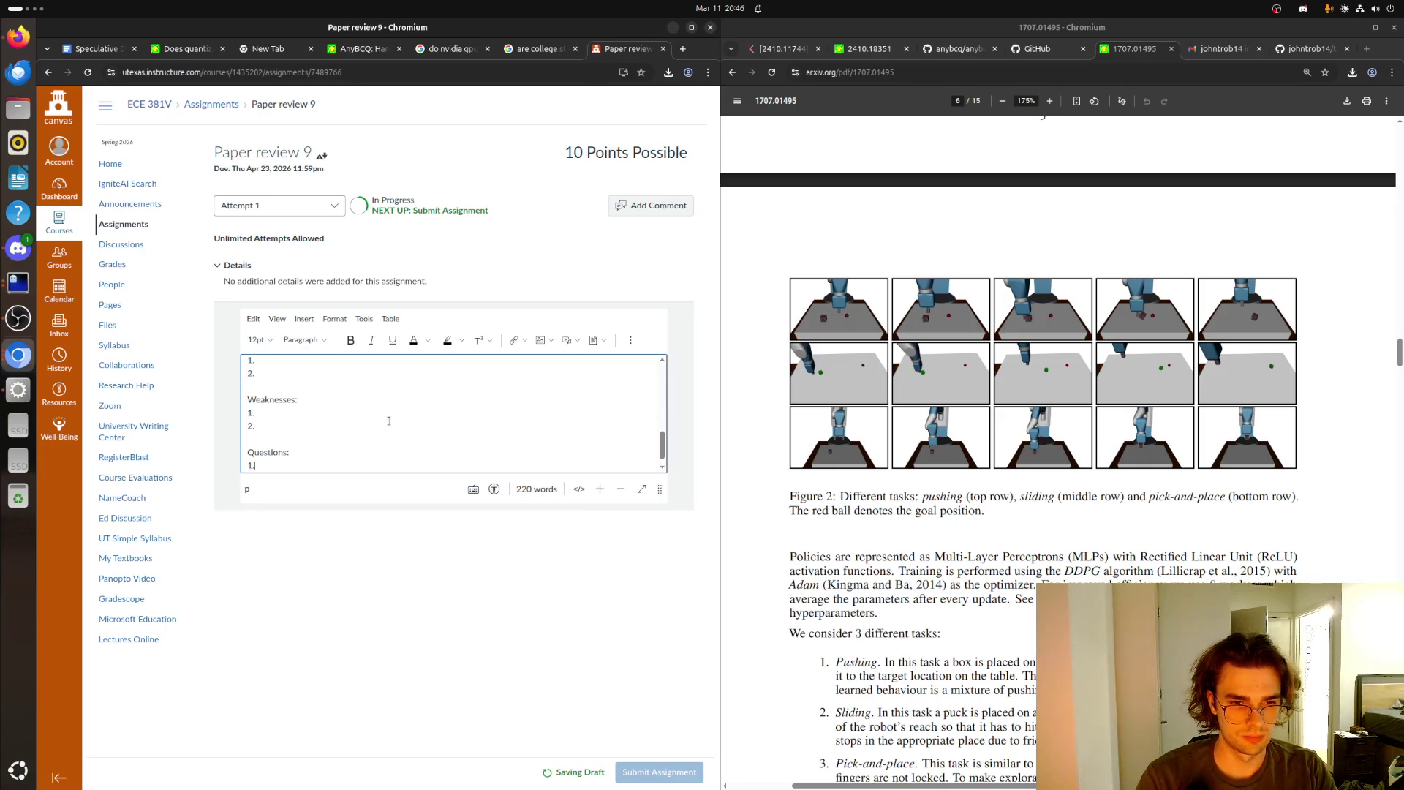
pyautogui.press('Return')
pyautogui.write('2.')
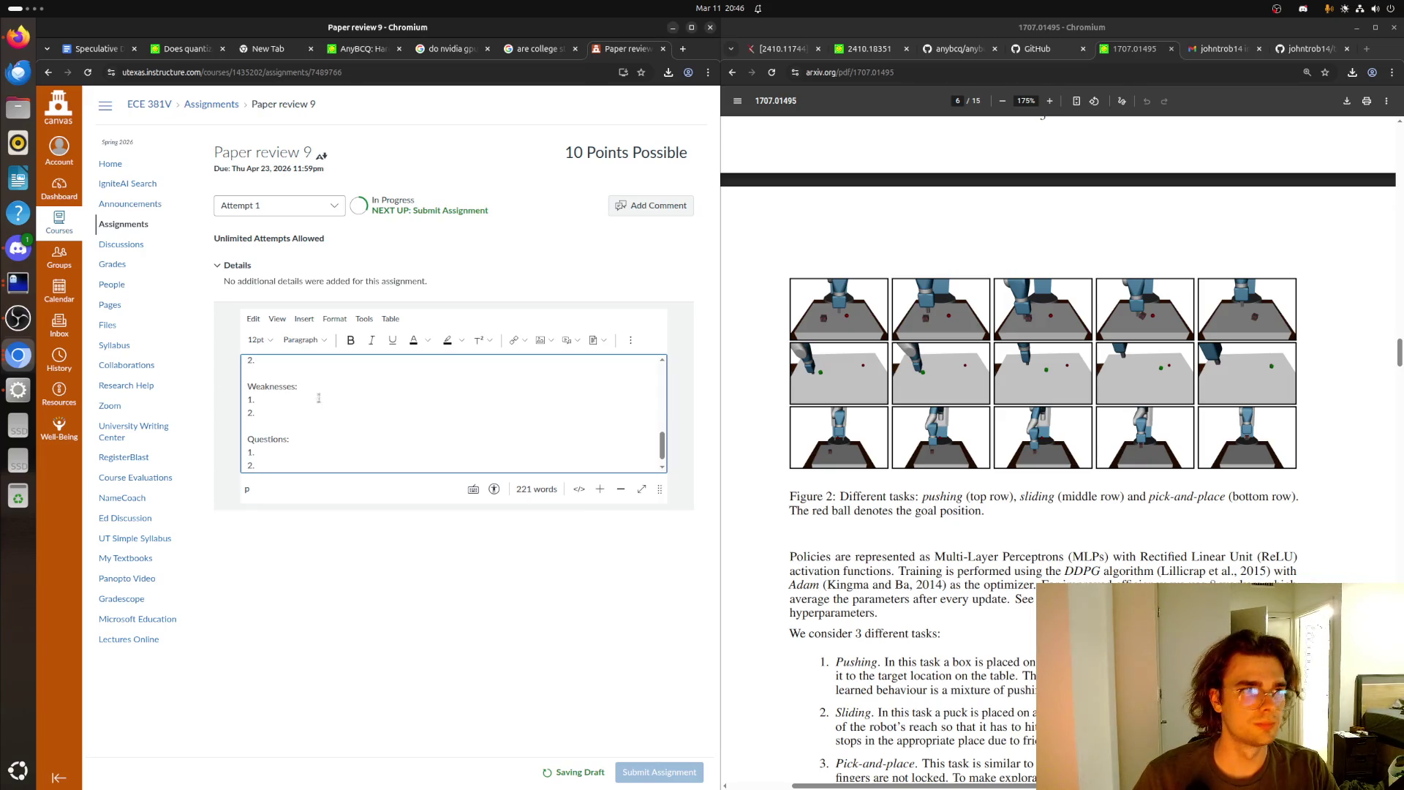
pyautogui.scroll(4, 329, 421)
pyautogui.scroll(-2, 281, 421)
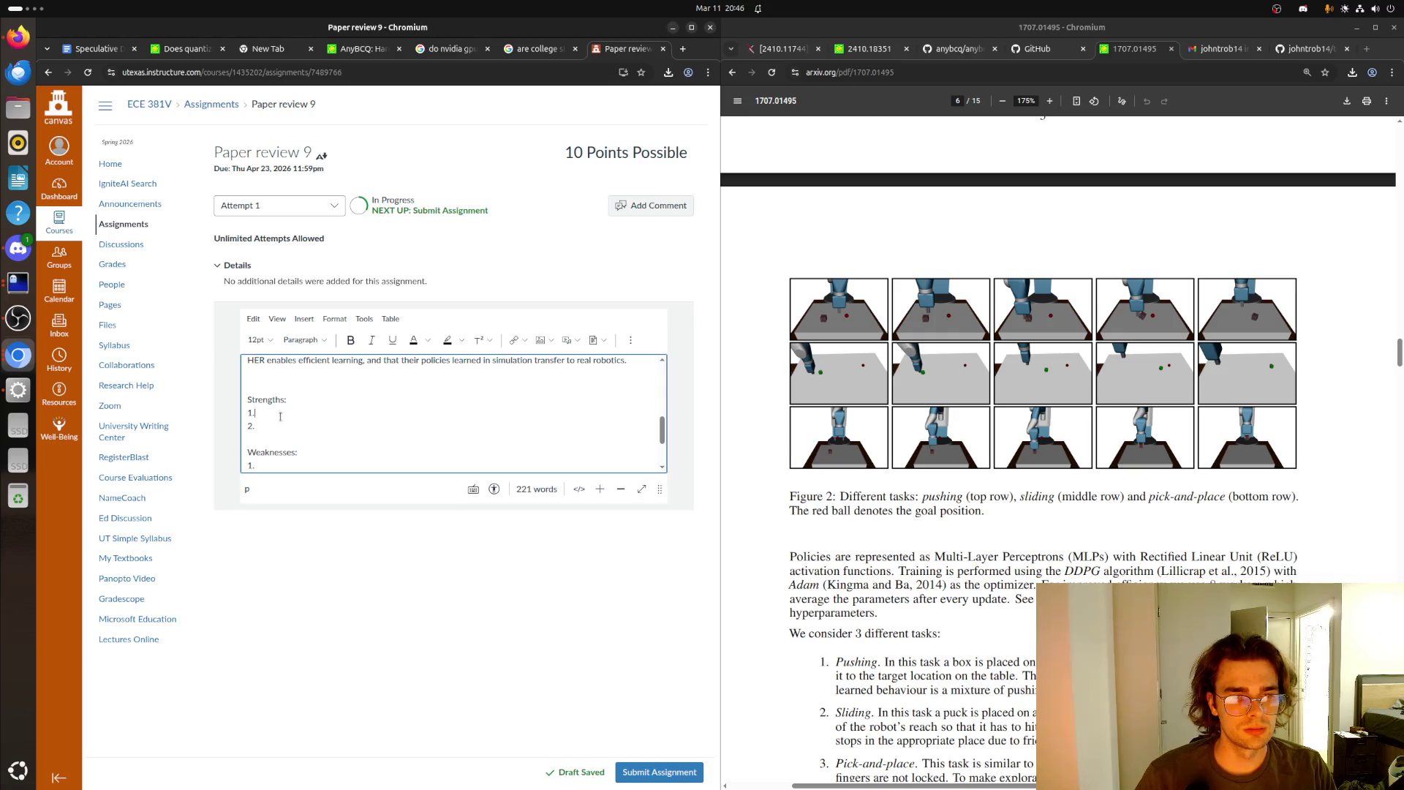
pyautogui.click(251, 414)
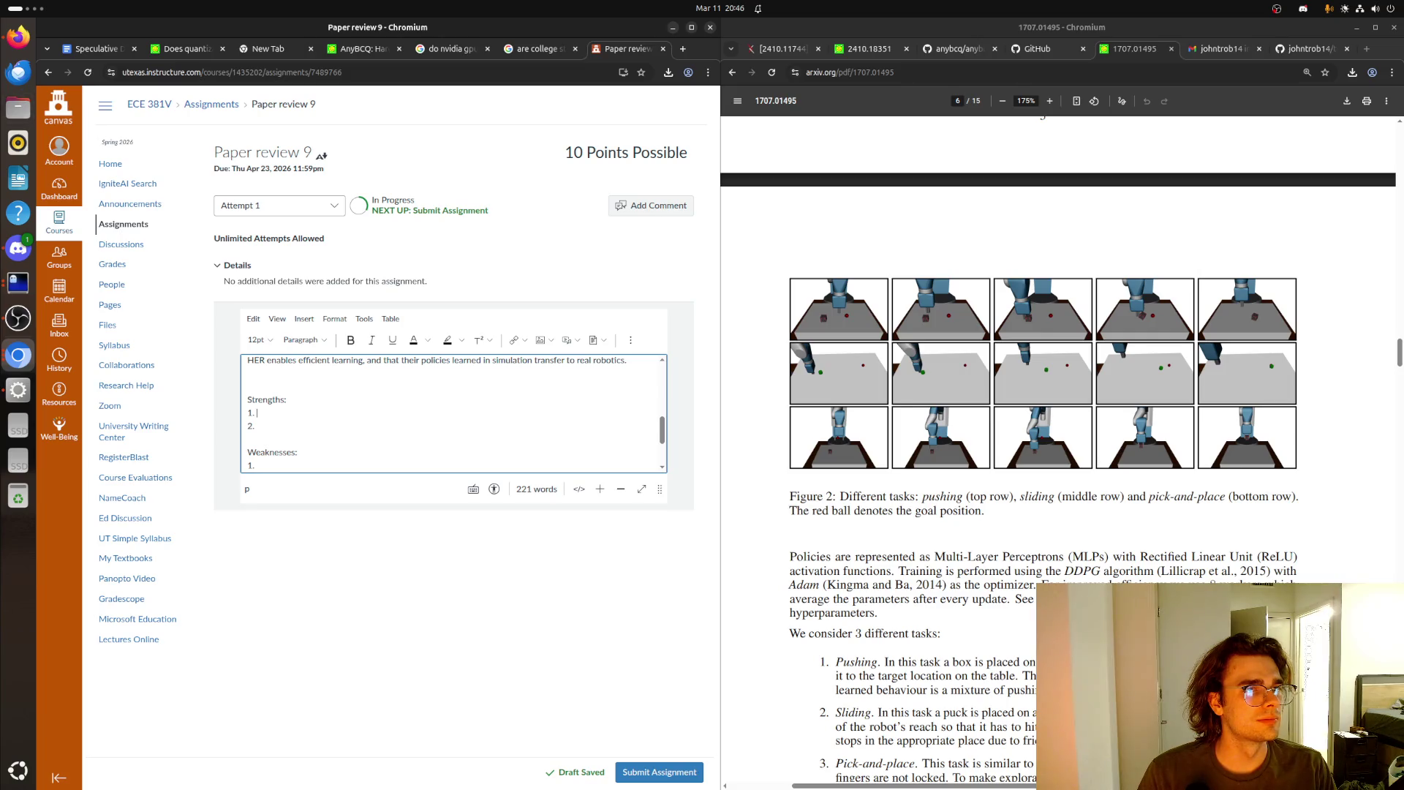
pyautogui.click(18, 318)
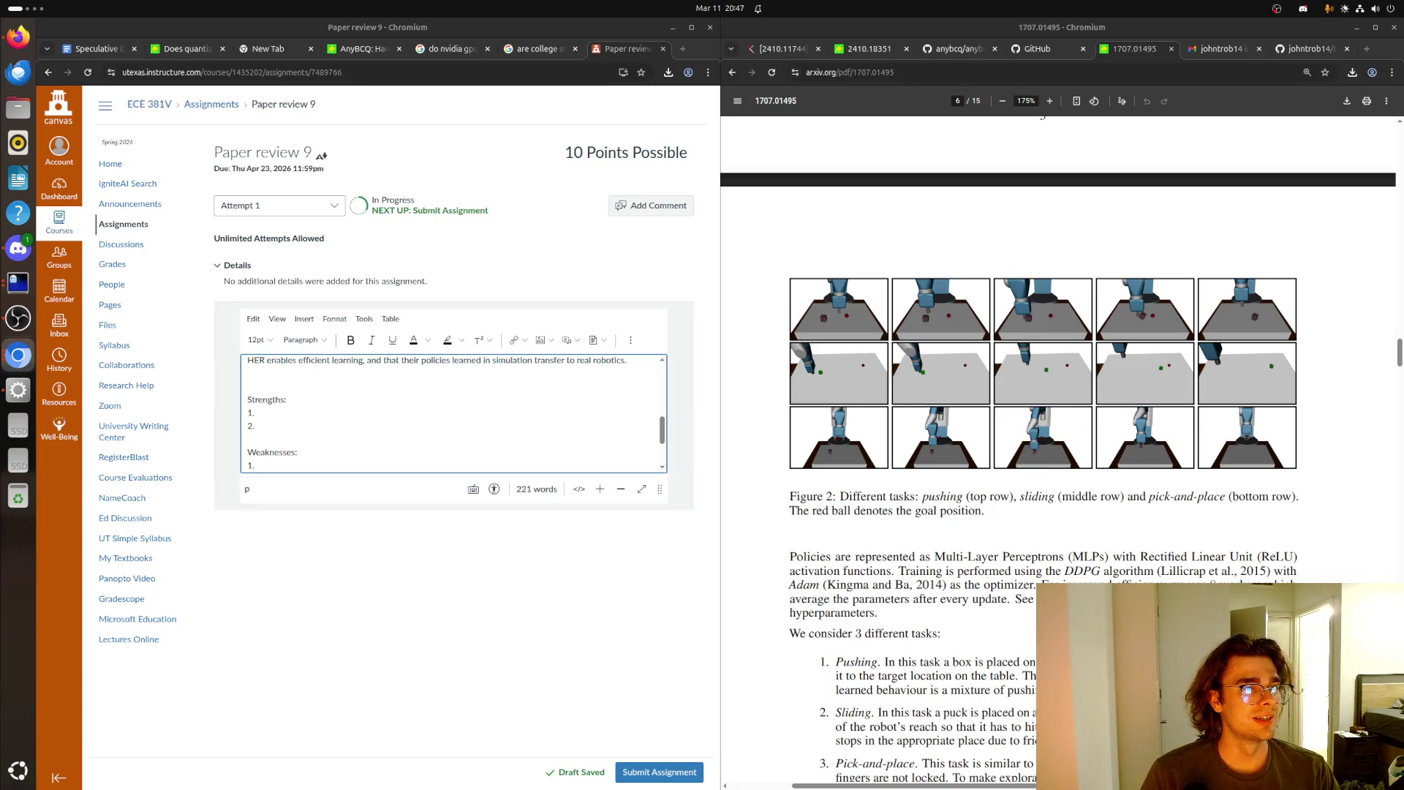
pyautogui.click(336, 420)
pyautogui.click(335, 414)
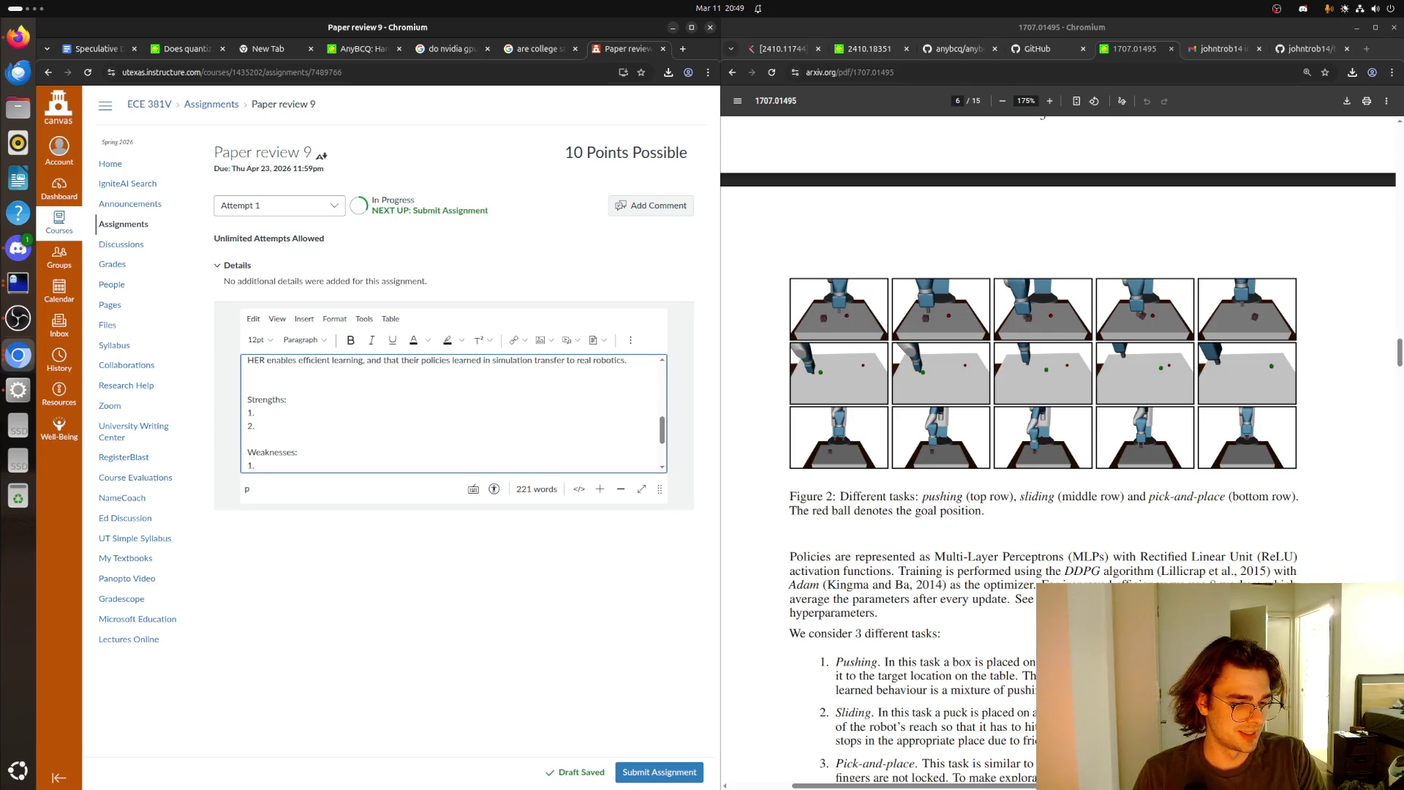
pyautogui.hotkey('alt', 'Tab')
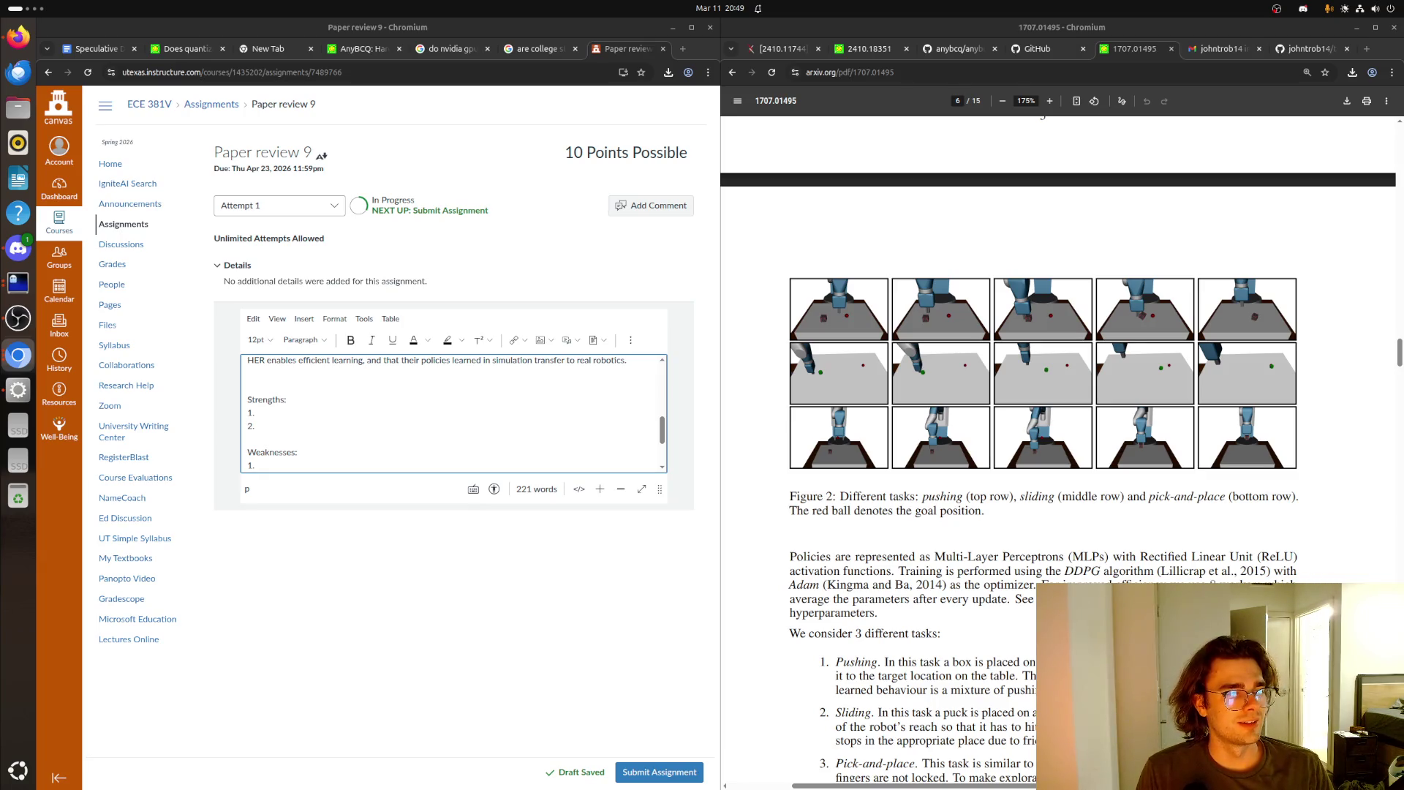
pyautogui.click(275, 409)
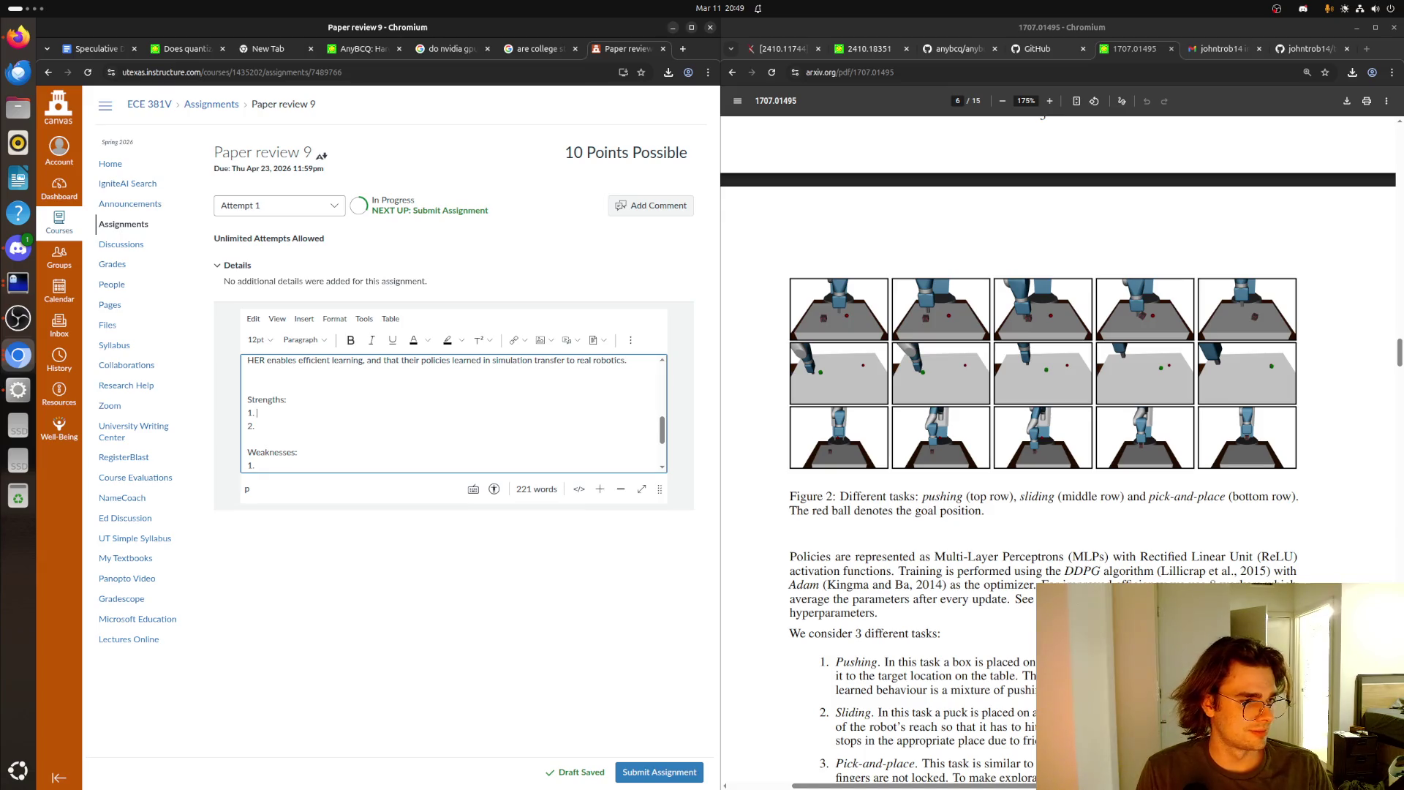
pyautogui.hotkey('alt', 'Tab')
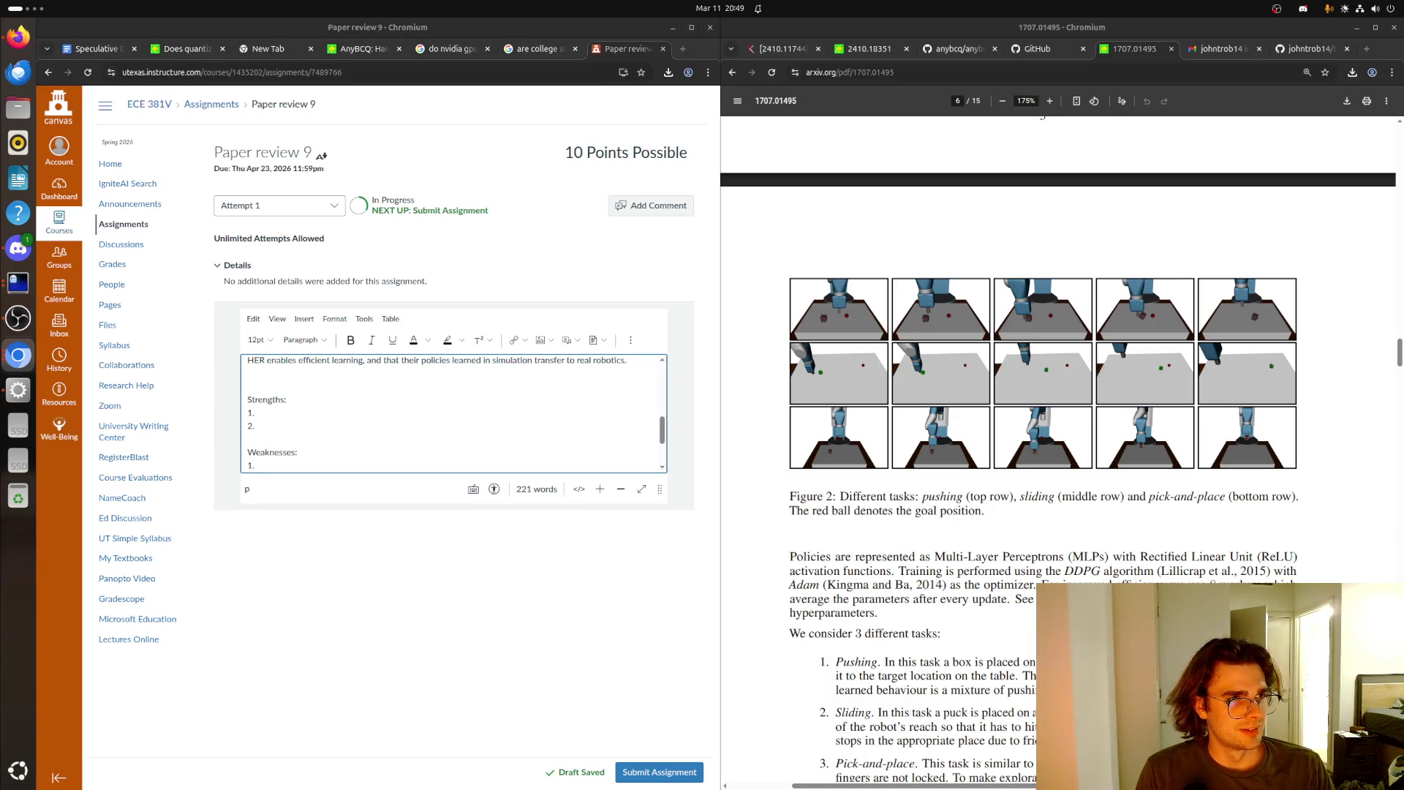
pyautogui.hotkey('alt', 'Tab')
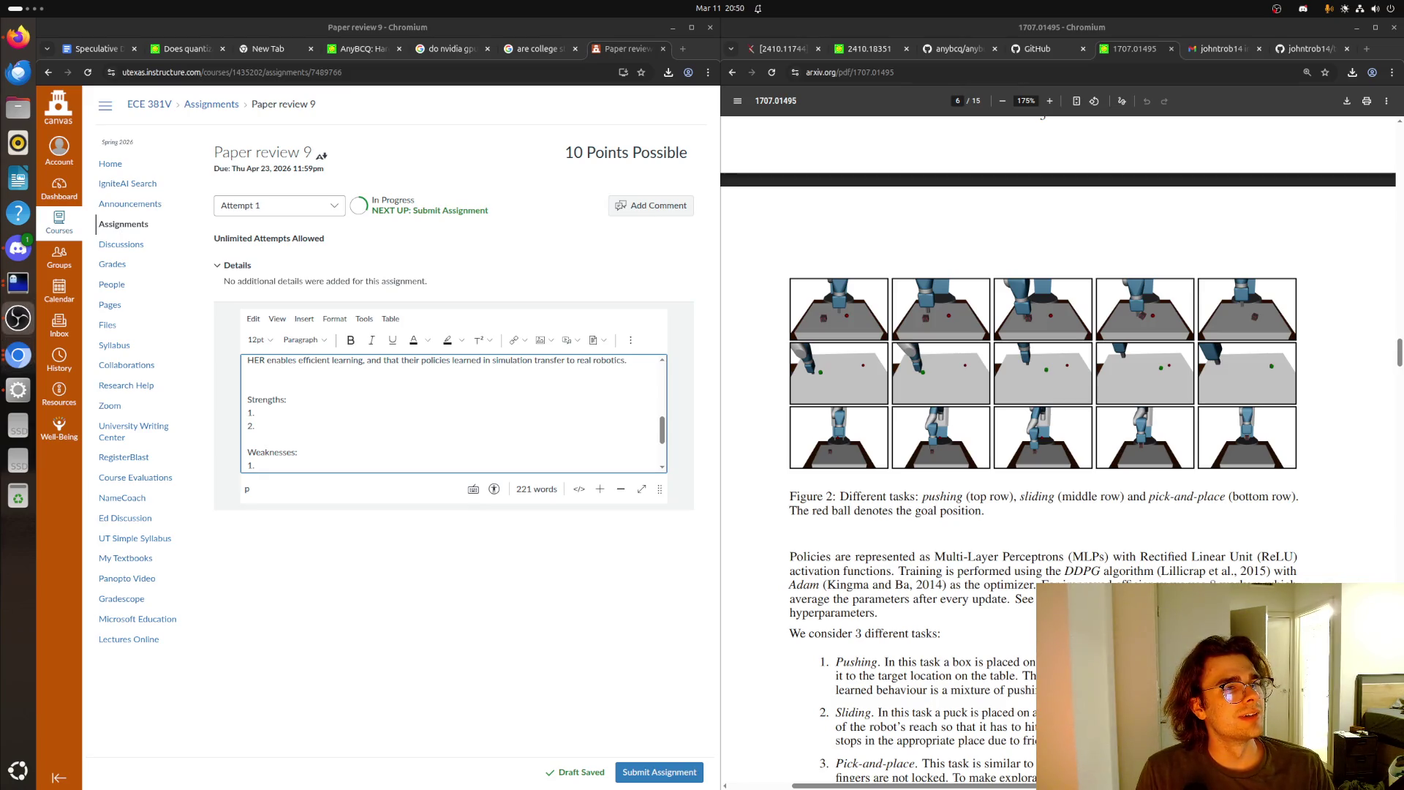
pyautogui.hotkey('alt', 'Tab')
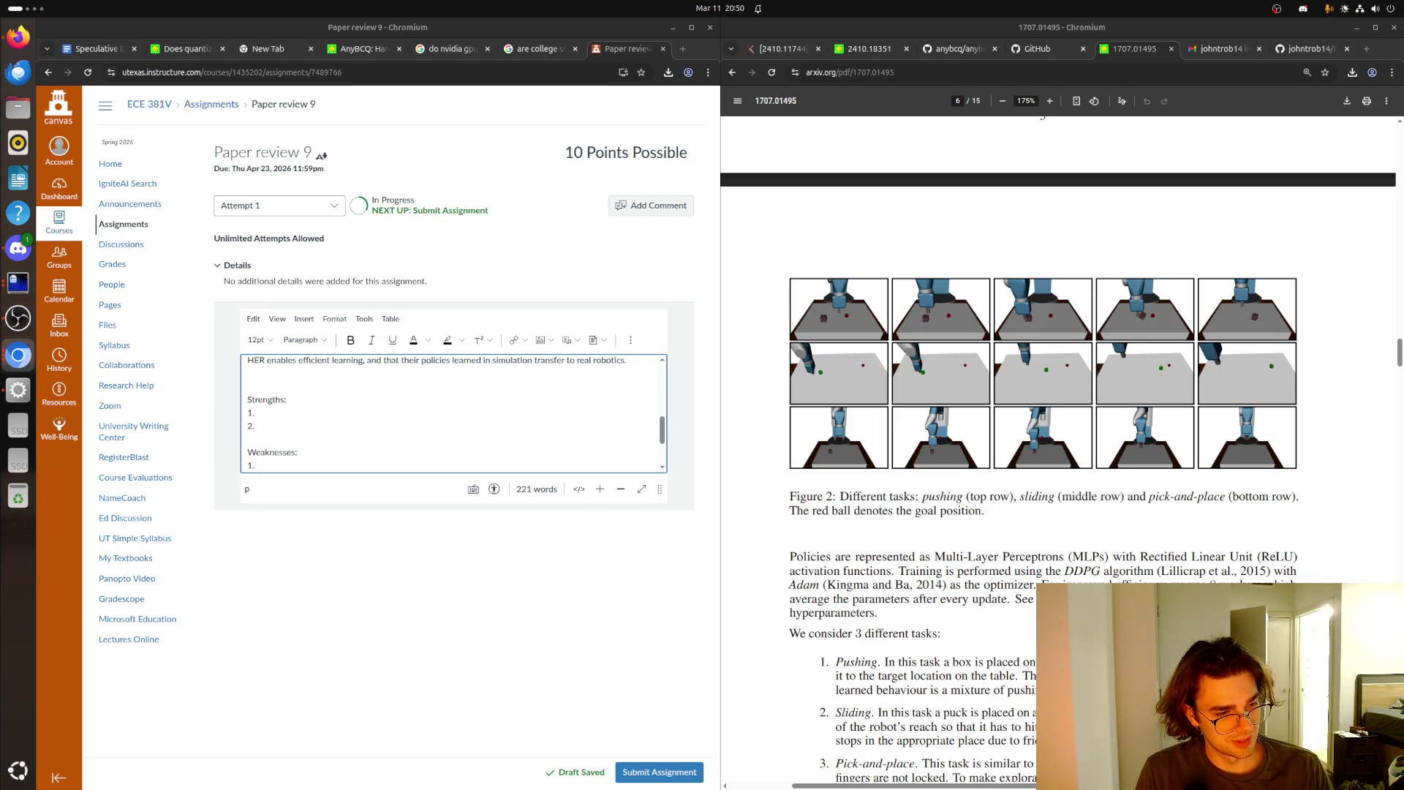
pyautogui.click(304, 416)
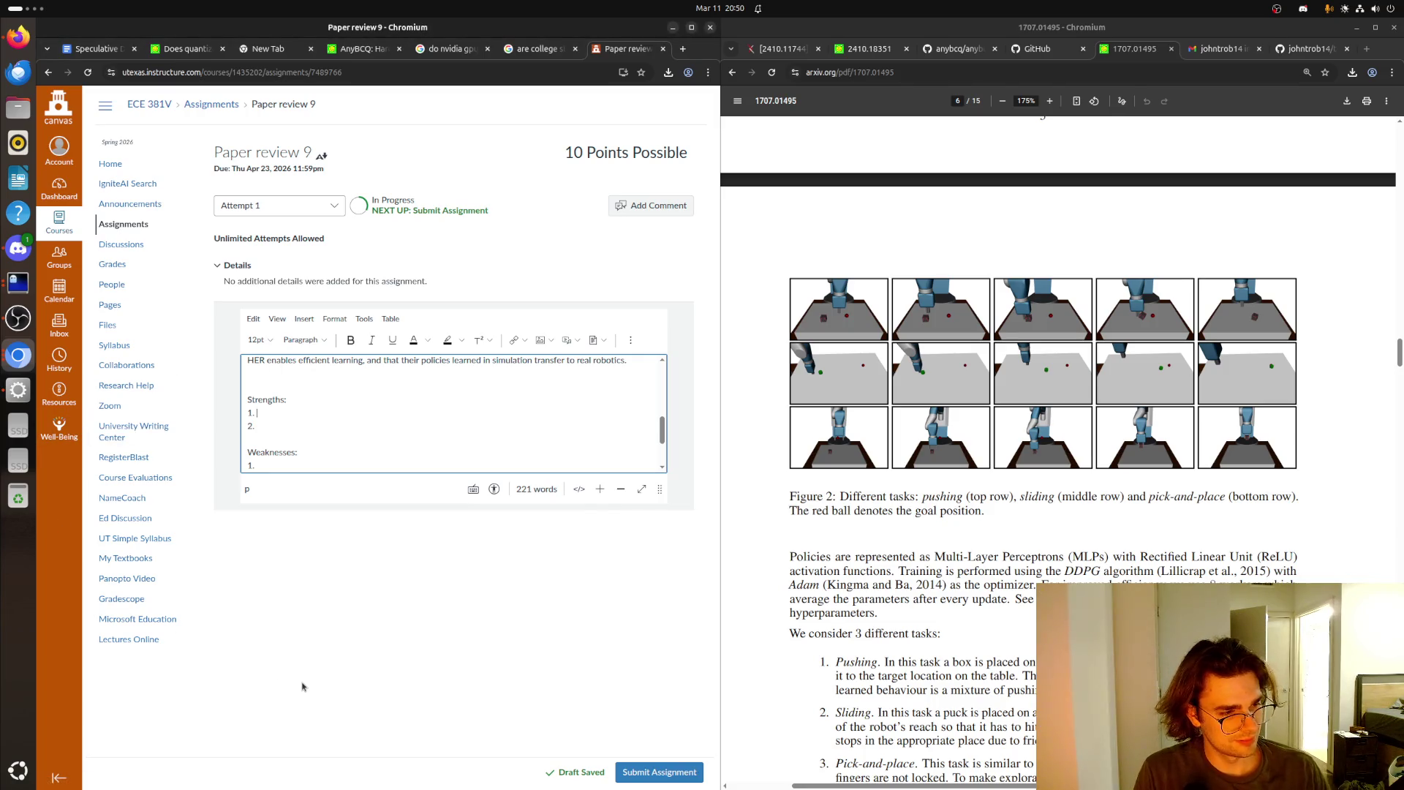
# - Write Strength 1 about fixing sparse rewards in robotic RL tasks and begin Strength 2 with 'HER requires only modi'
pyautogui.write('They fi')
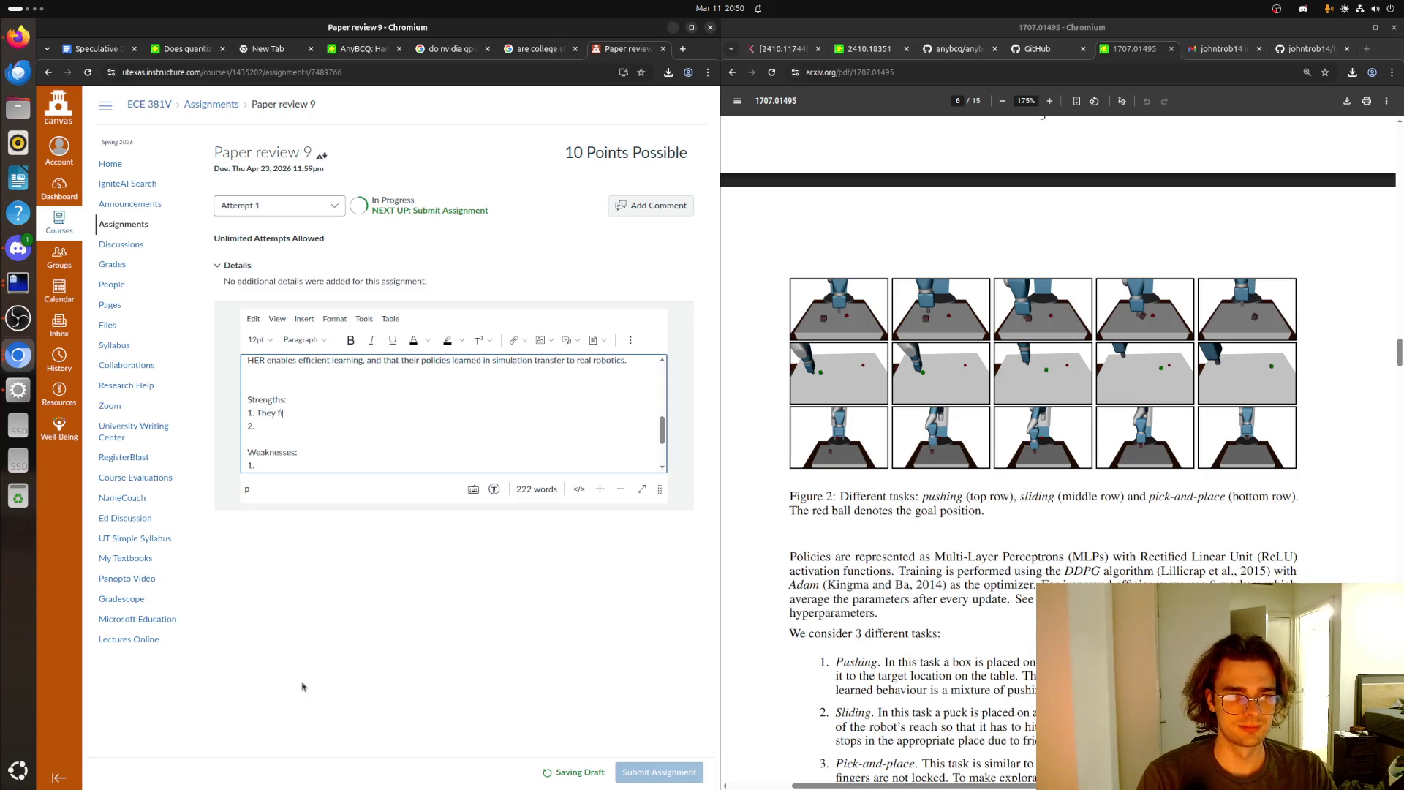
pyautogui.write('x a sparse re')
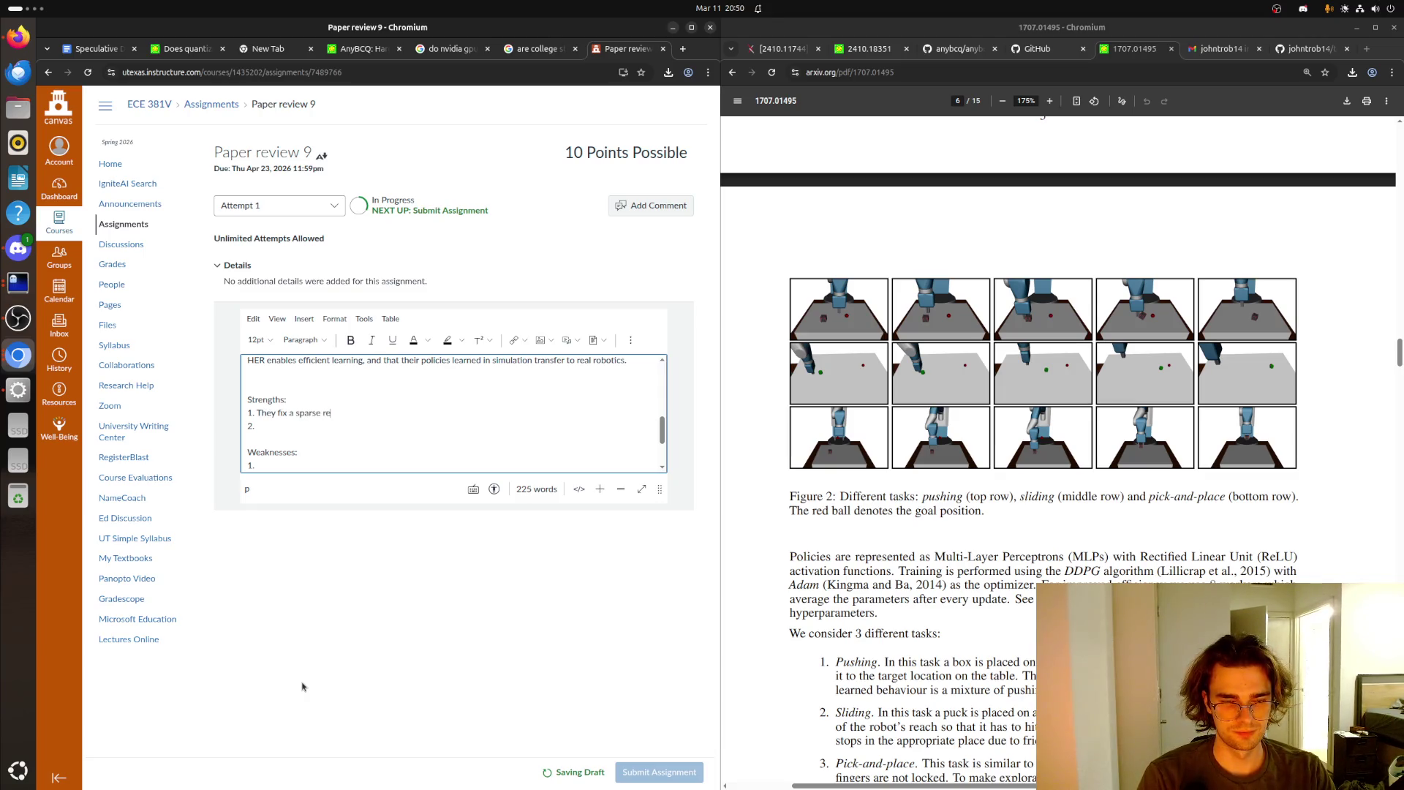
pyautogui.write('ward issue with ')
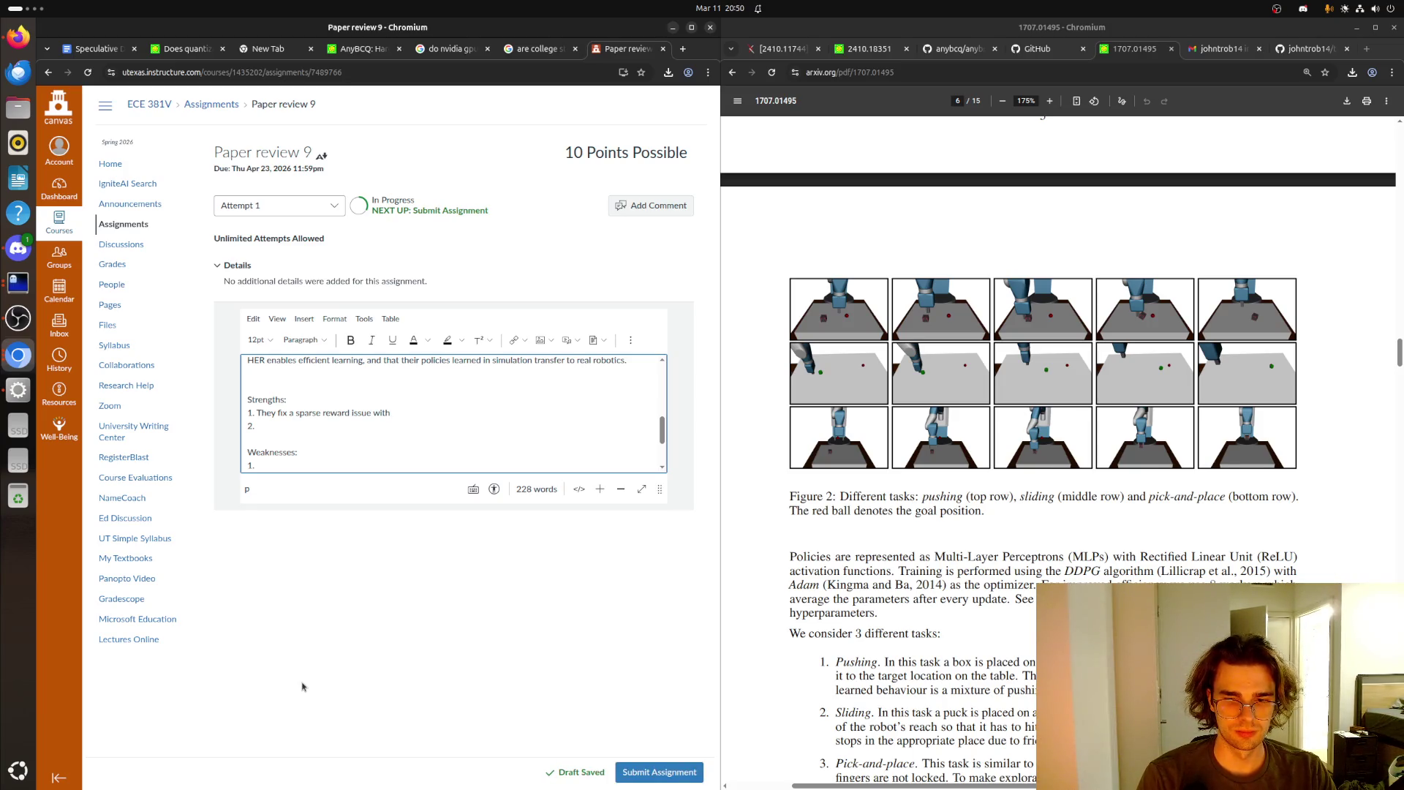
pyautogui.write('robotic rel')
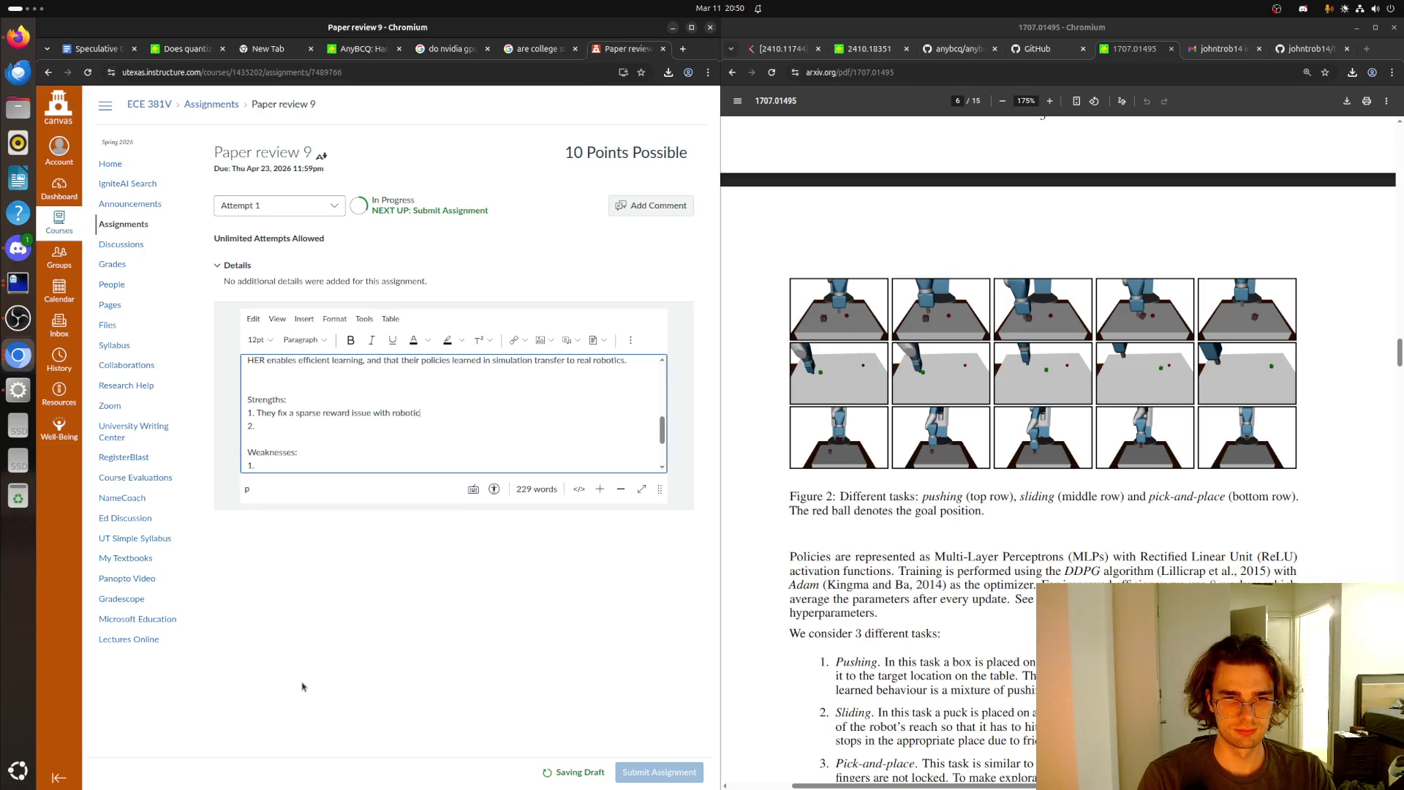
pyautogui.press('BackSpace')
pyautogui.write('inforc')
pyautogui.write('ement lera')
pyautogui.write('ing tas')
pyautogui.write('ks')
pyautogui.write('.')
pyautogui.press('Down')
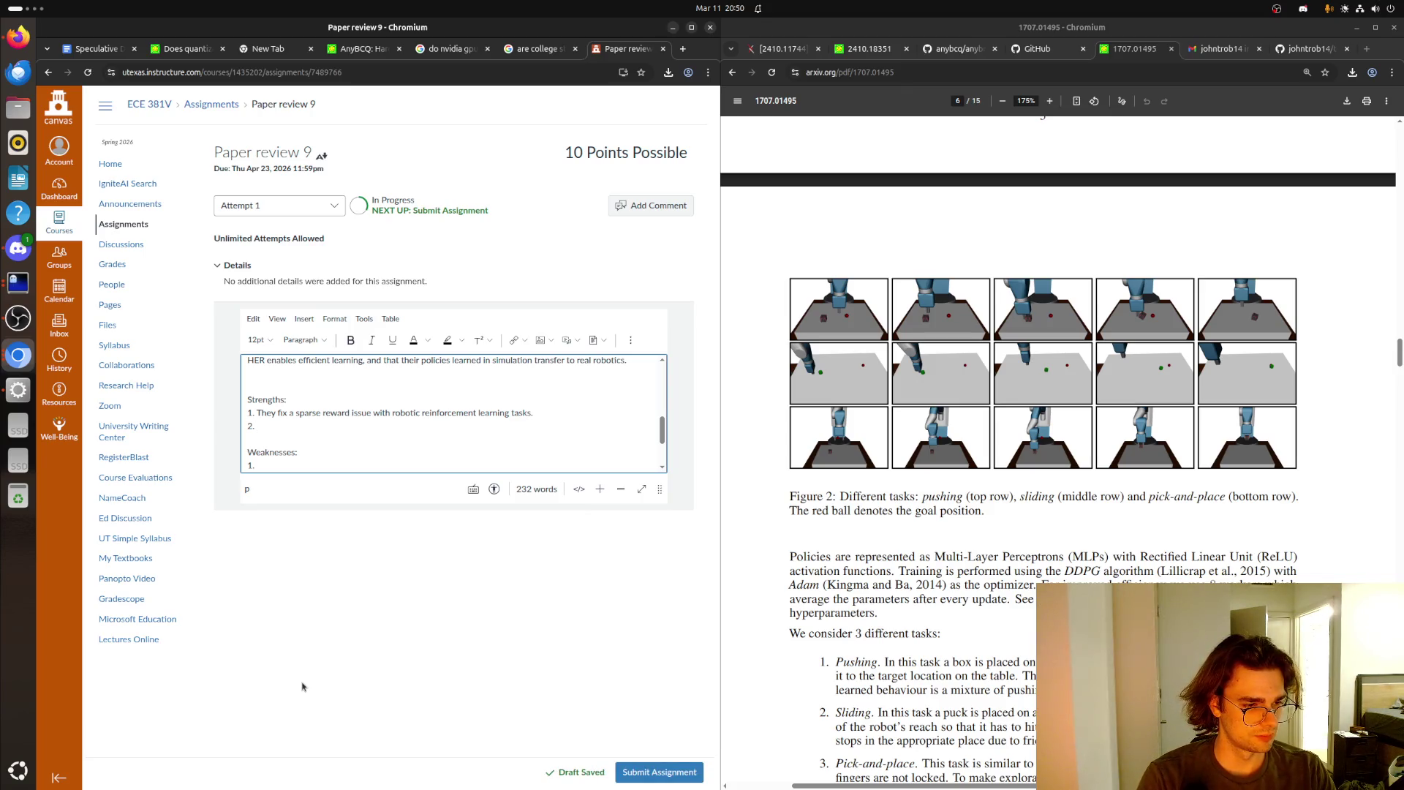
pyautogui.write('HER requires only modify')
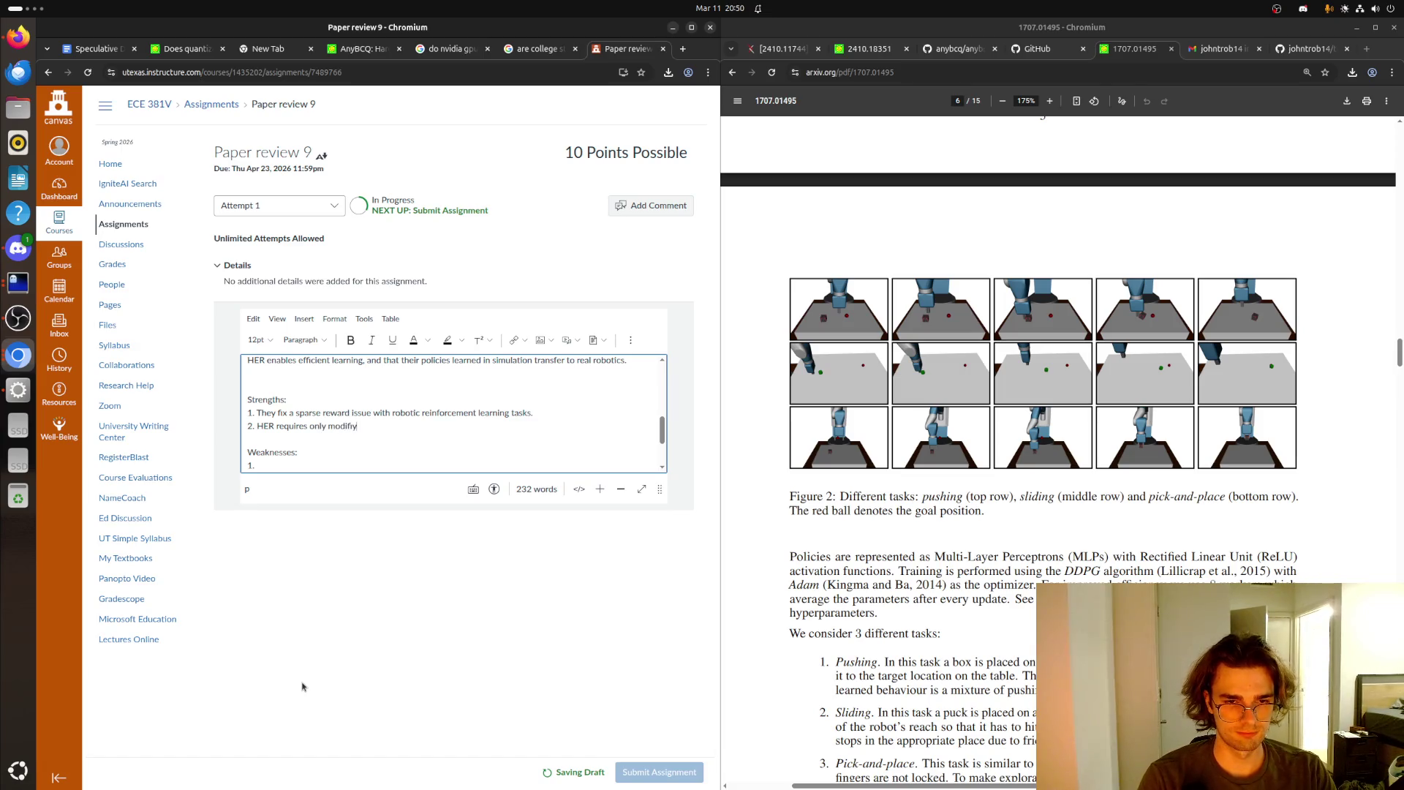
# - Finish Strength 2 on modifying only the replay buffer for easy integration, and add item 3
pyautogui.press('BackSpace')
pyautogui.write('ying t')
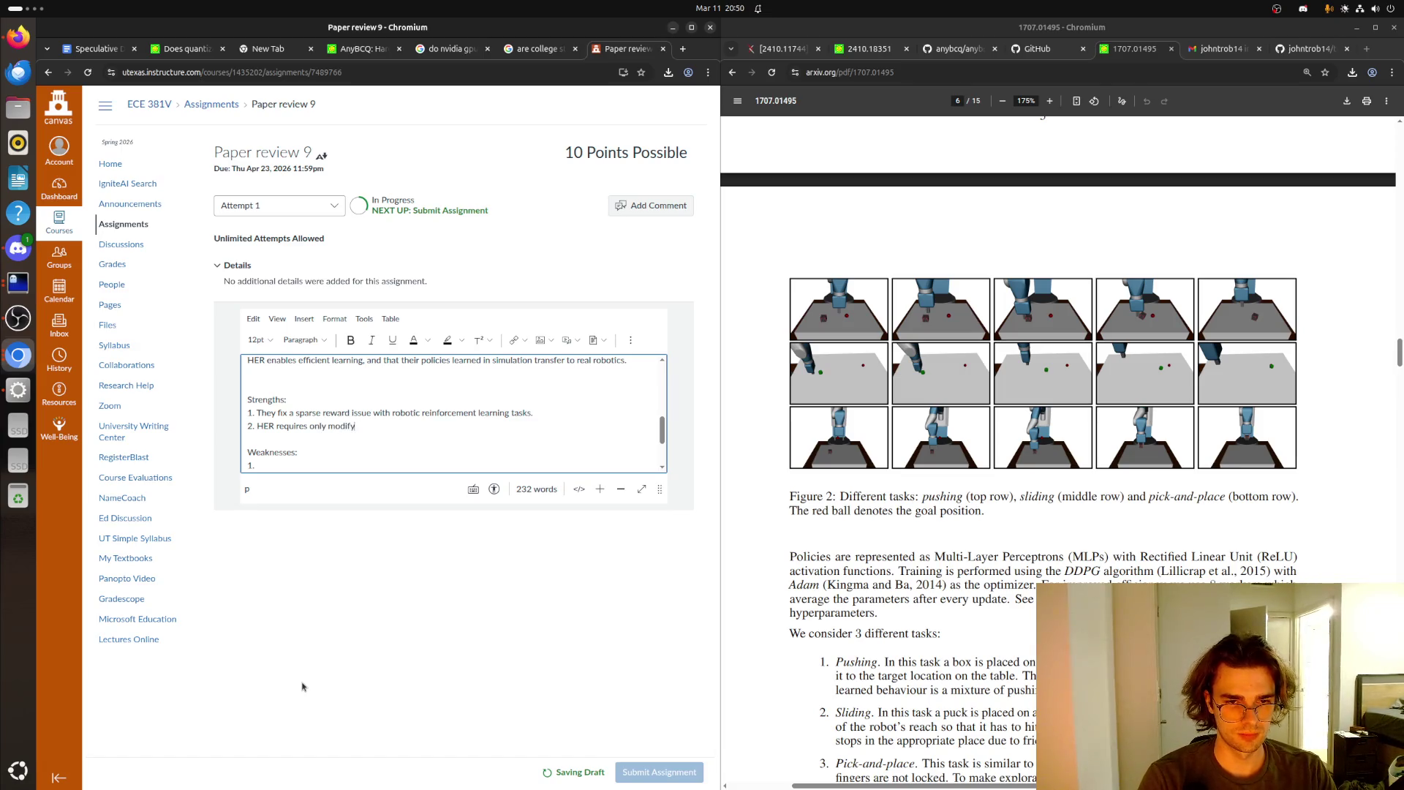
pyautogui.write('he replay buffer')
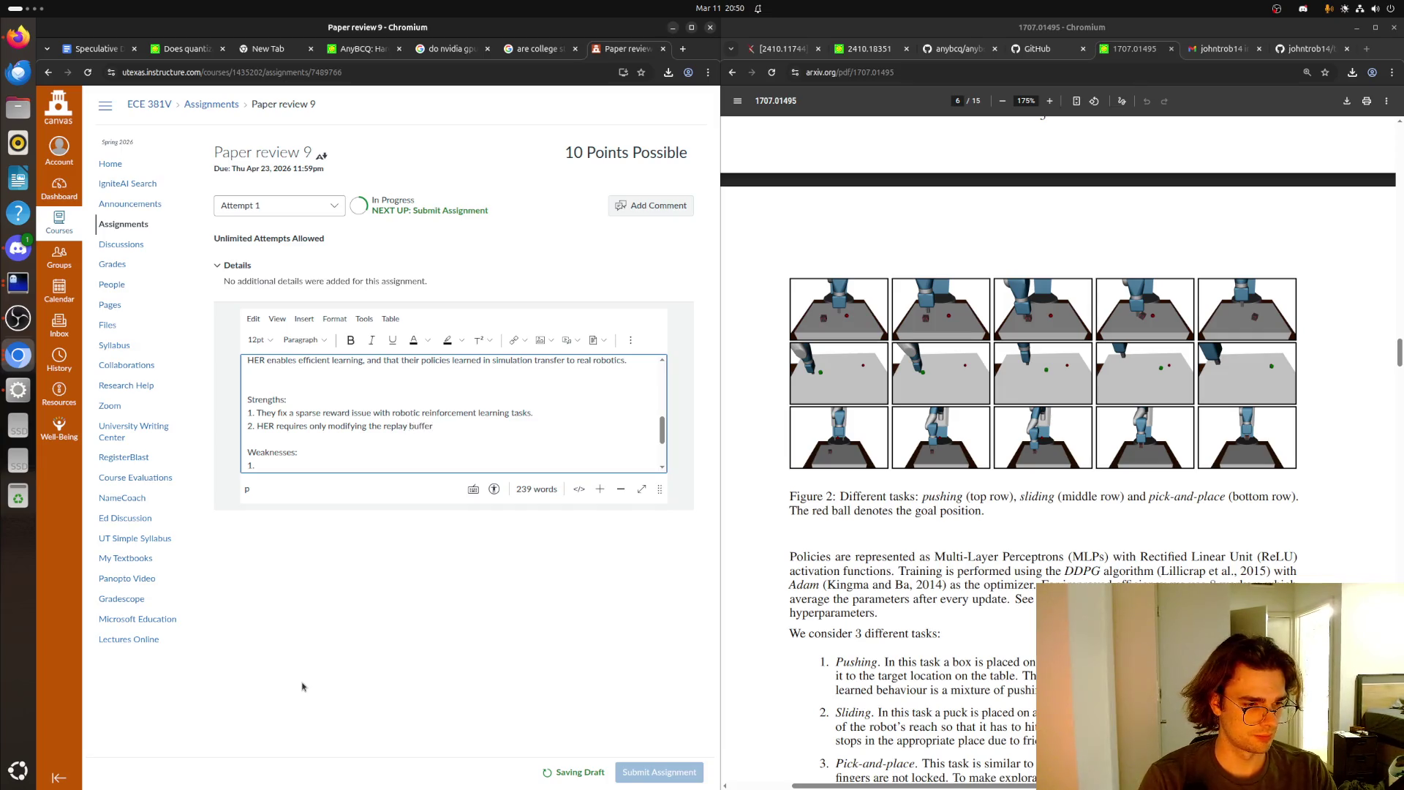
pyautogui.write(', which made it  ea')
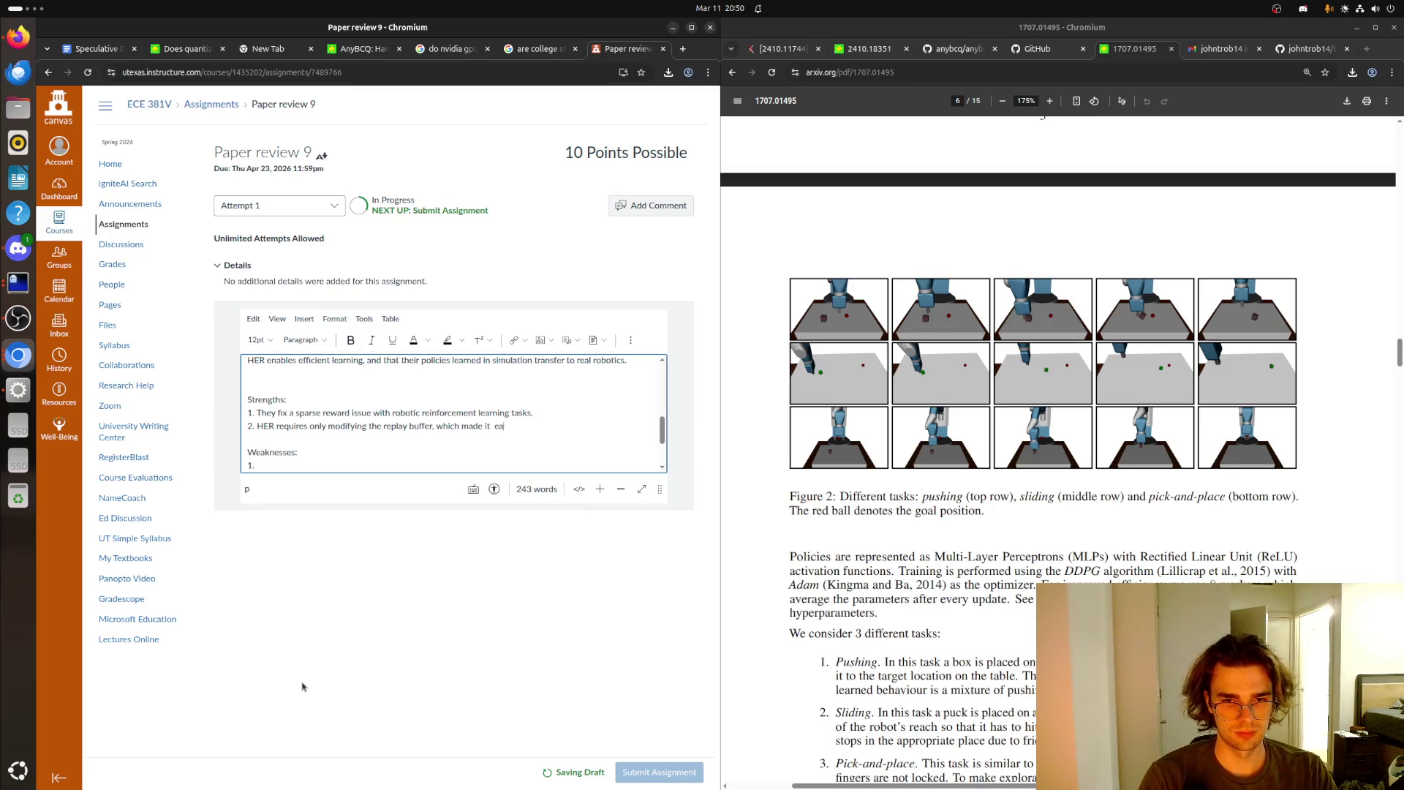
pyautogui.write('sy to integrate into the ')
pyautogui.write('xisting algorithm')
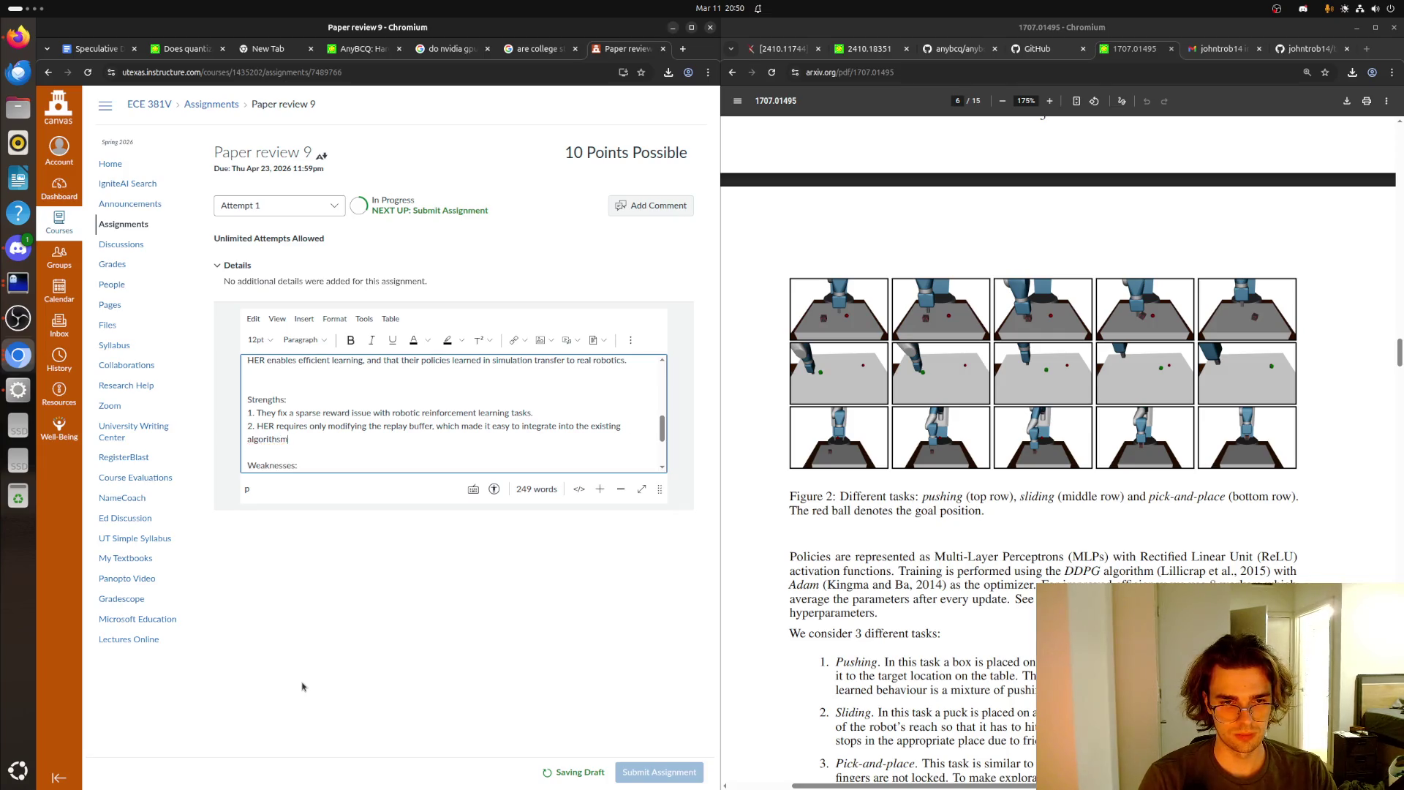
pyautogui.write('s at the time.')
pyautogui.press('Down')
pyautogui.press('Down')
pyautogui.press('Return')
pyautogui.write('1.')
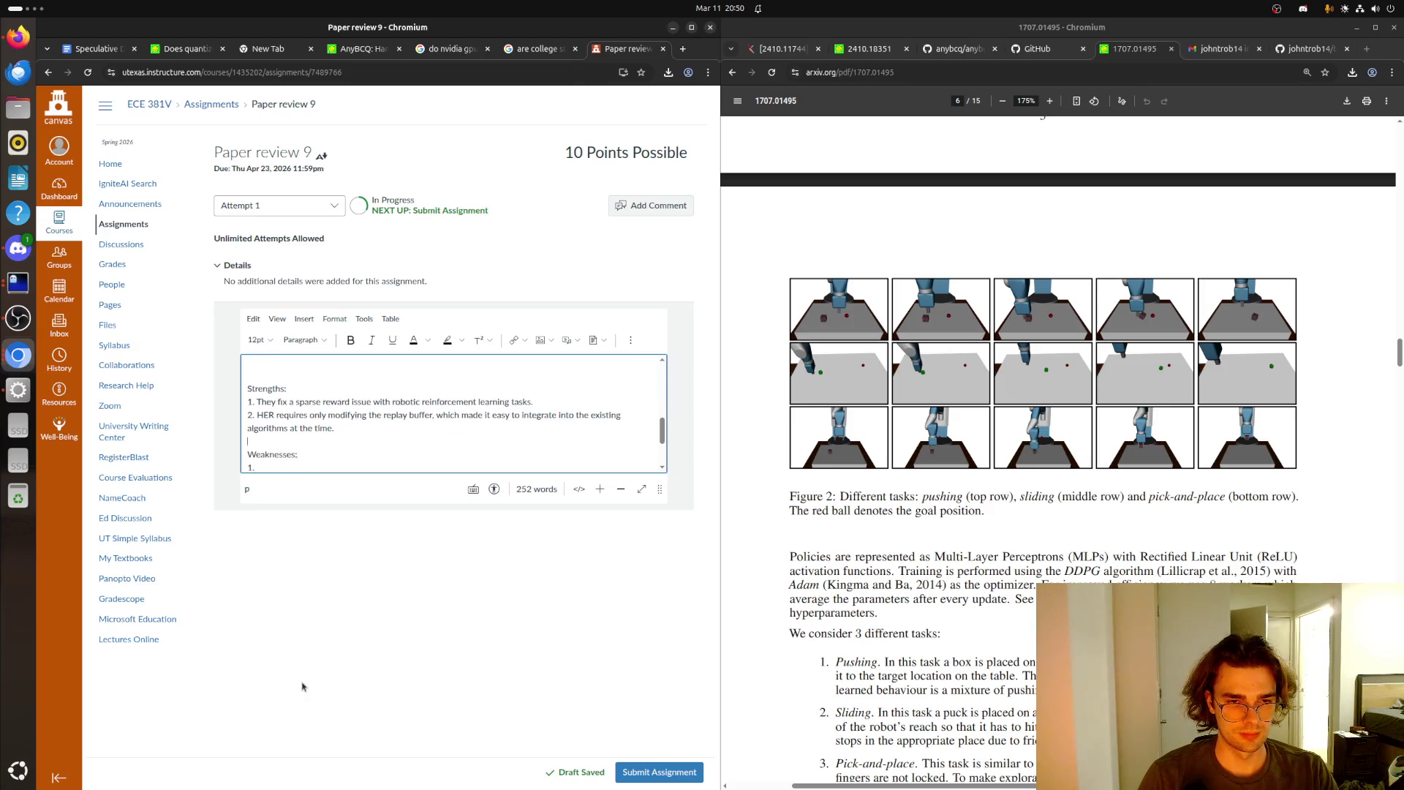
pyautogui.press('Return')
pyautogui.write('3.')
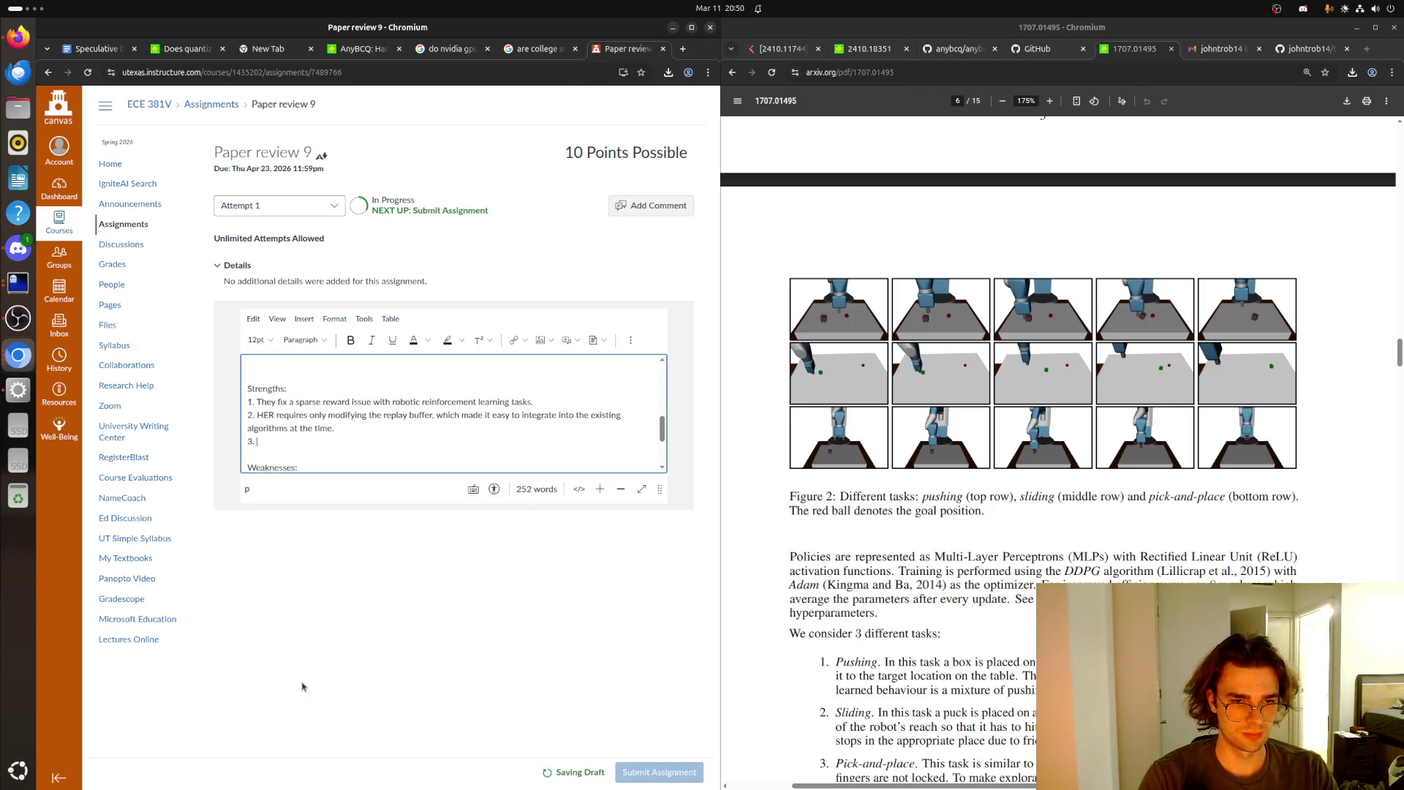
pyautogui.scroll(5, 453, 413)
pyautogui.scroll(-10, 453, 413)
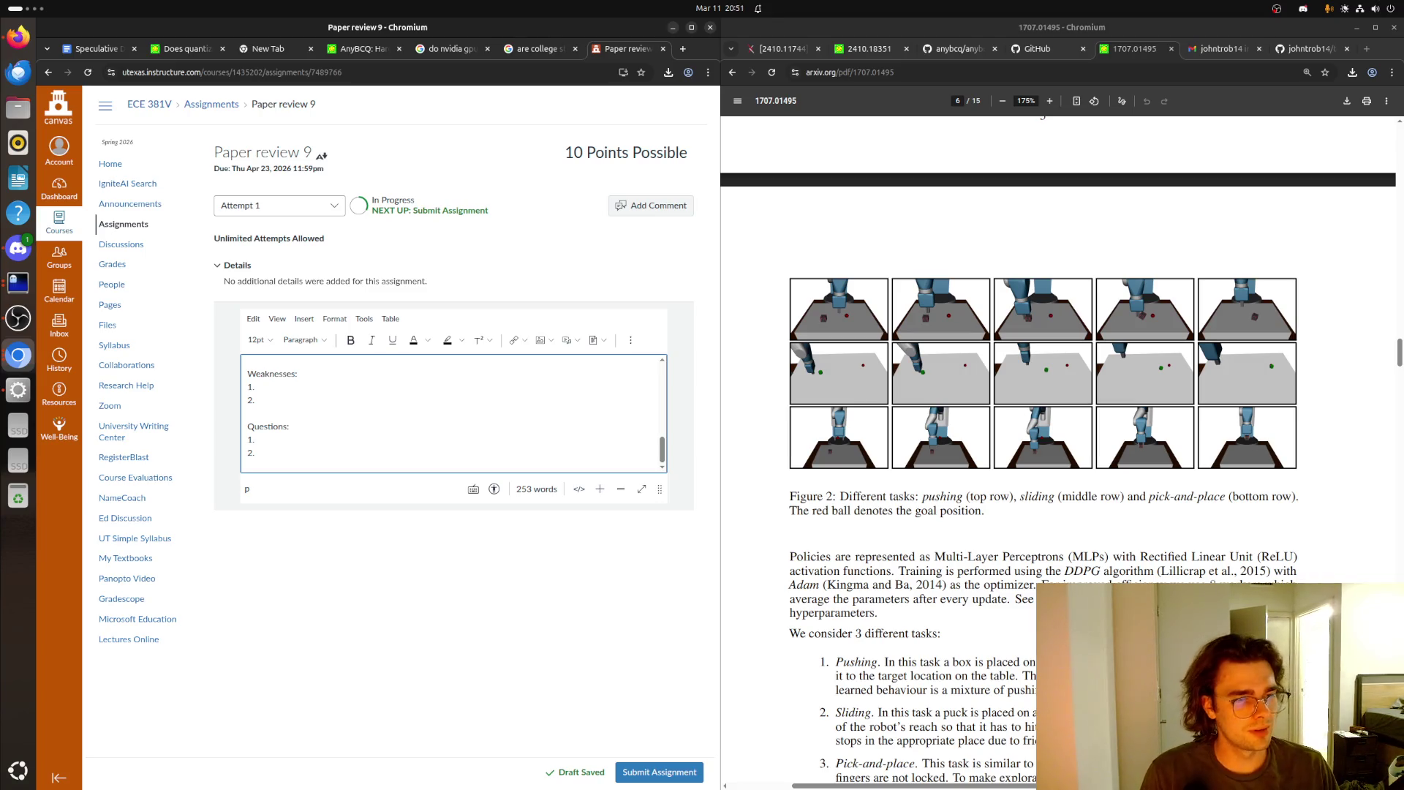
pyautogui.hotkey('alt', 'Tab')
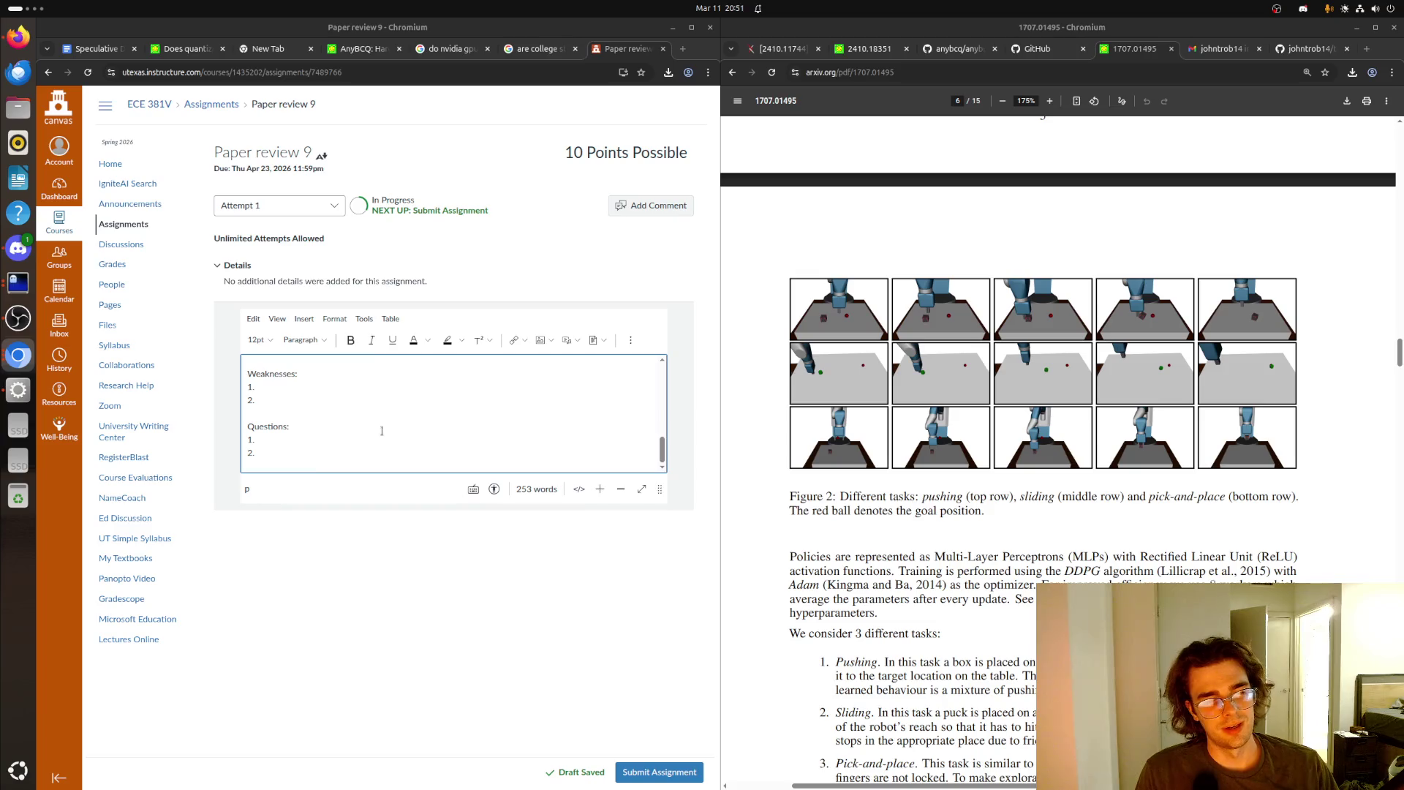
pyautogui.scroll(2, 323, 411)
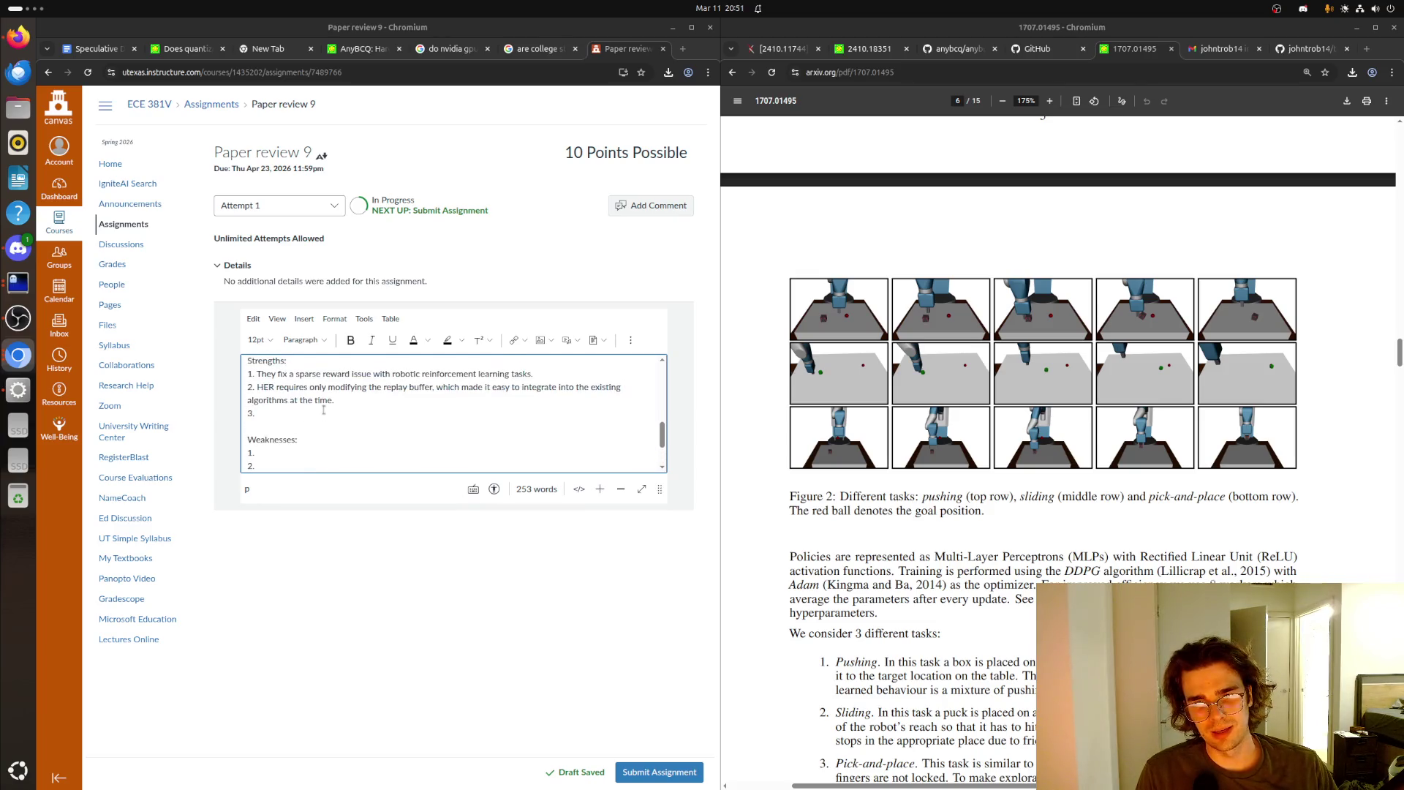
pyautogui.click(323, 413)
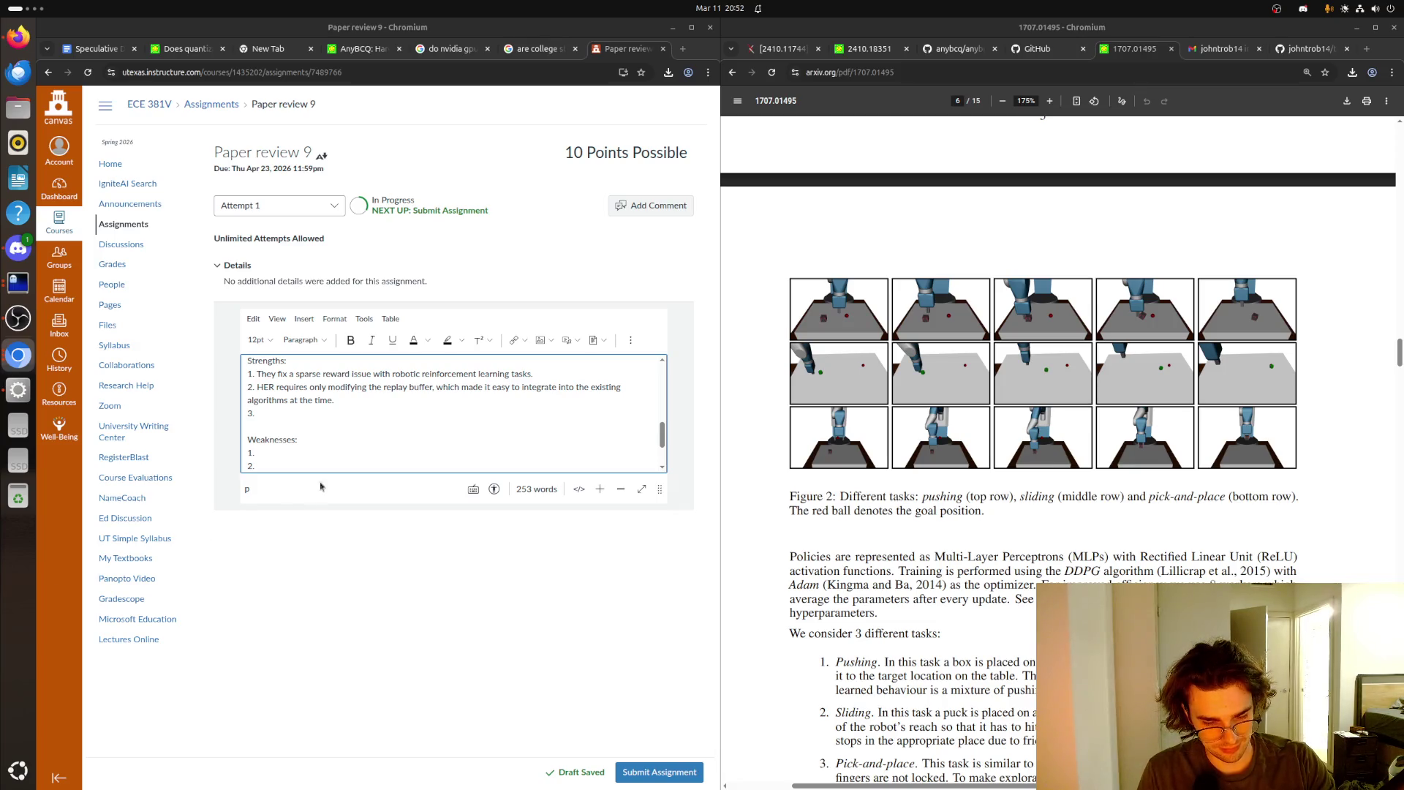
pyautogui.click(298, 411)
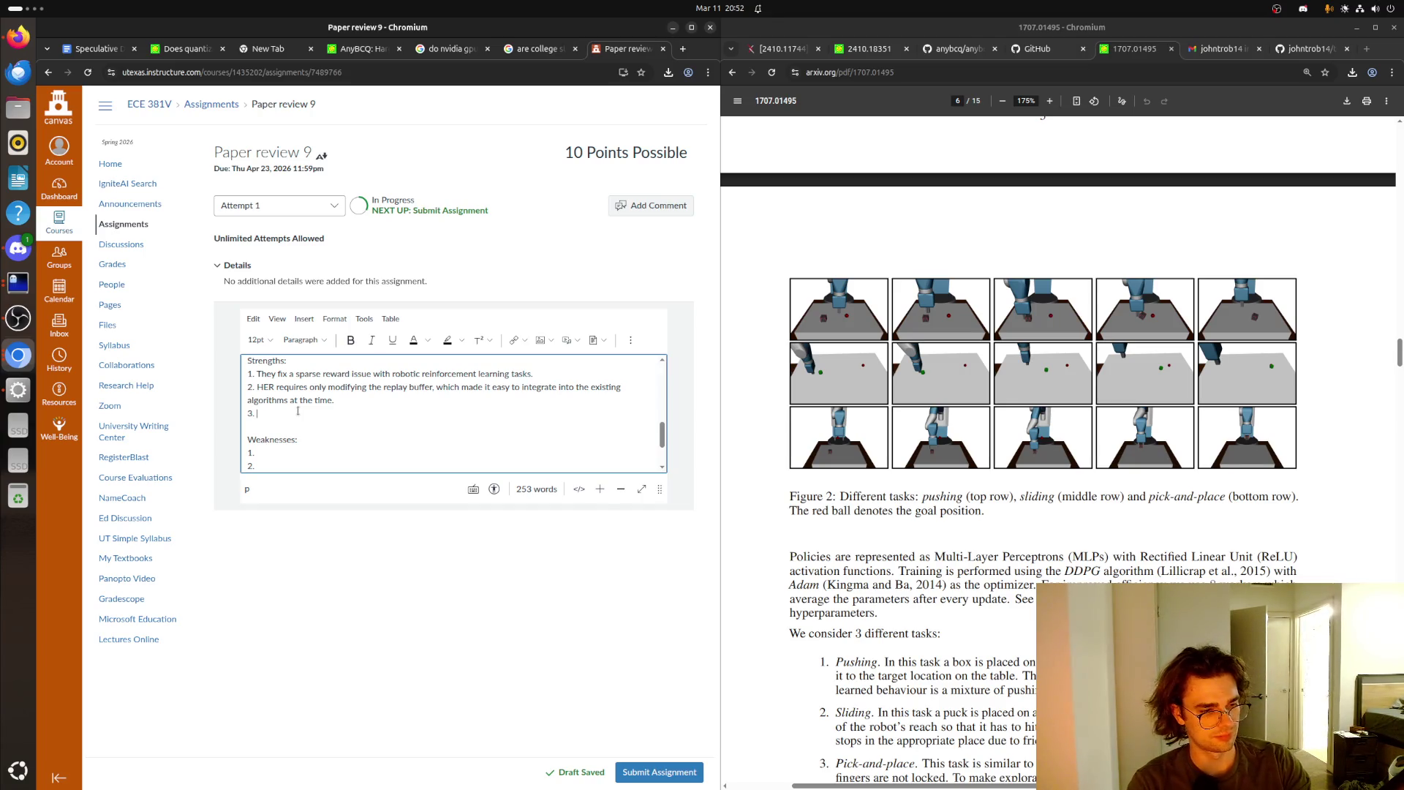
# - Write Strength 3 on sample efficiency from learning every episode, then begin Weakness 1 with 'HER requires goal'
pyautogui.write('HER')
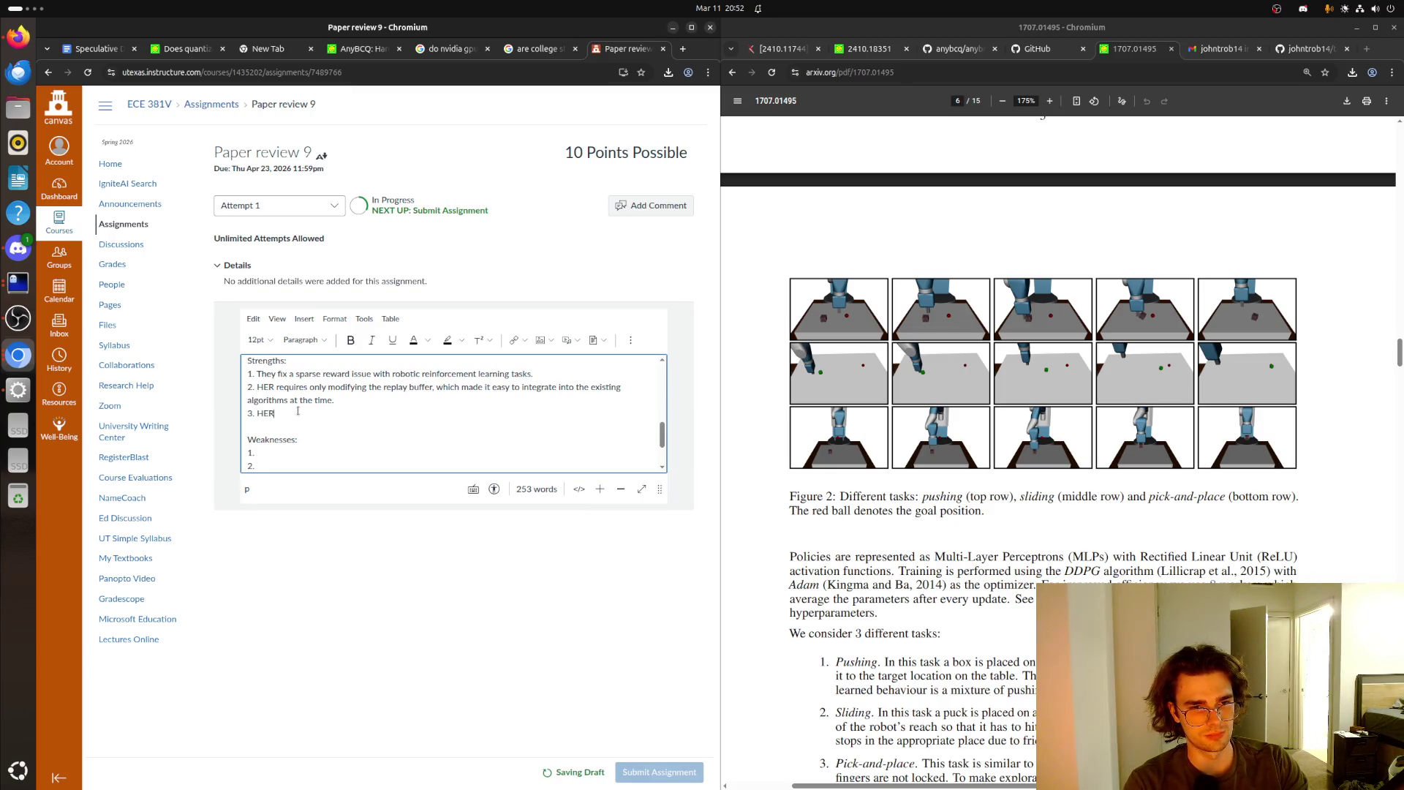
pyautogui.write(' improves samp')
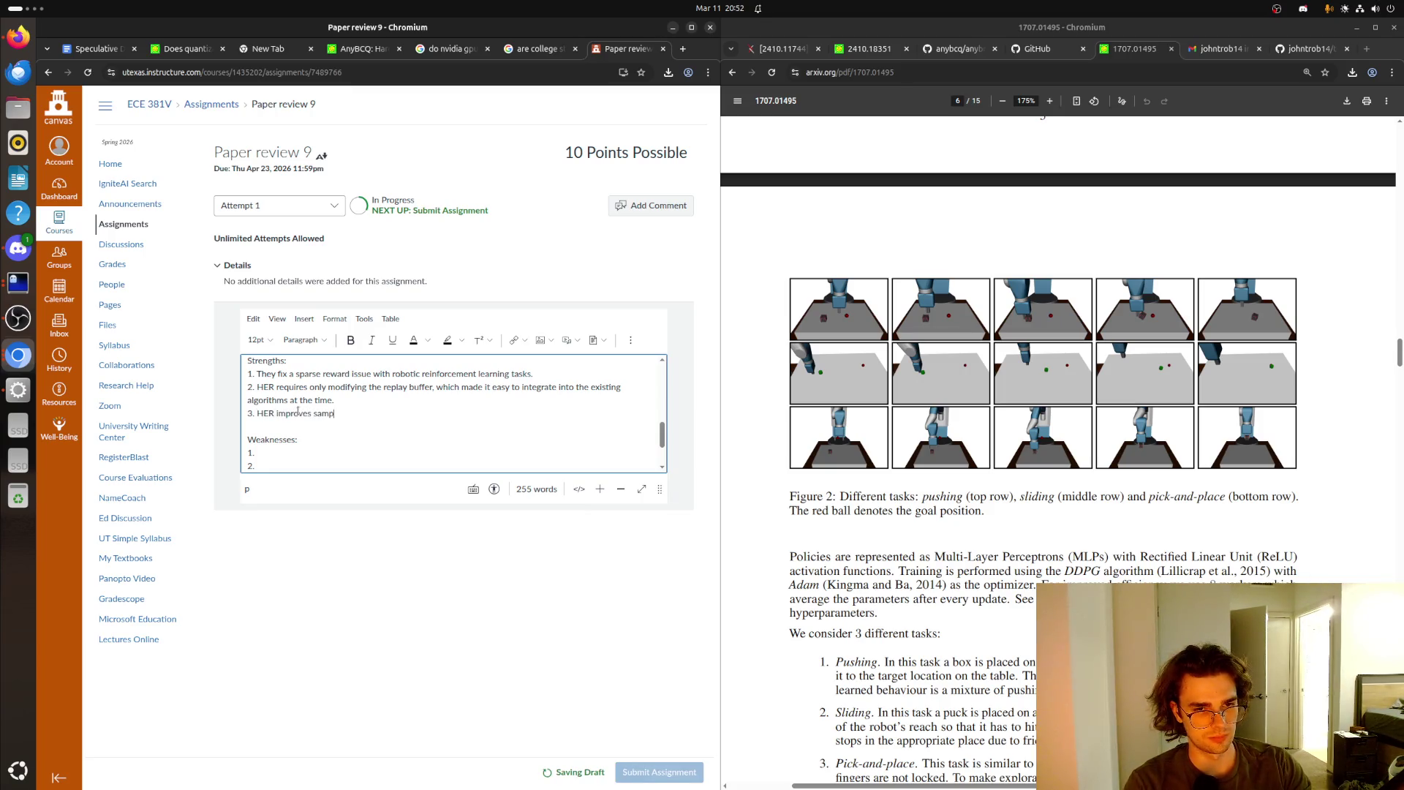
pyautogui.write('le efficiently')
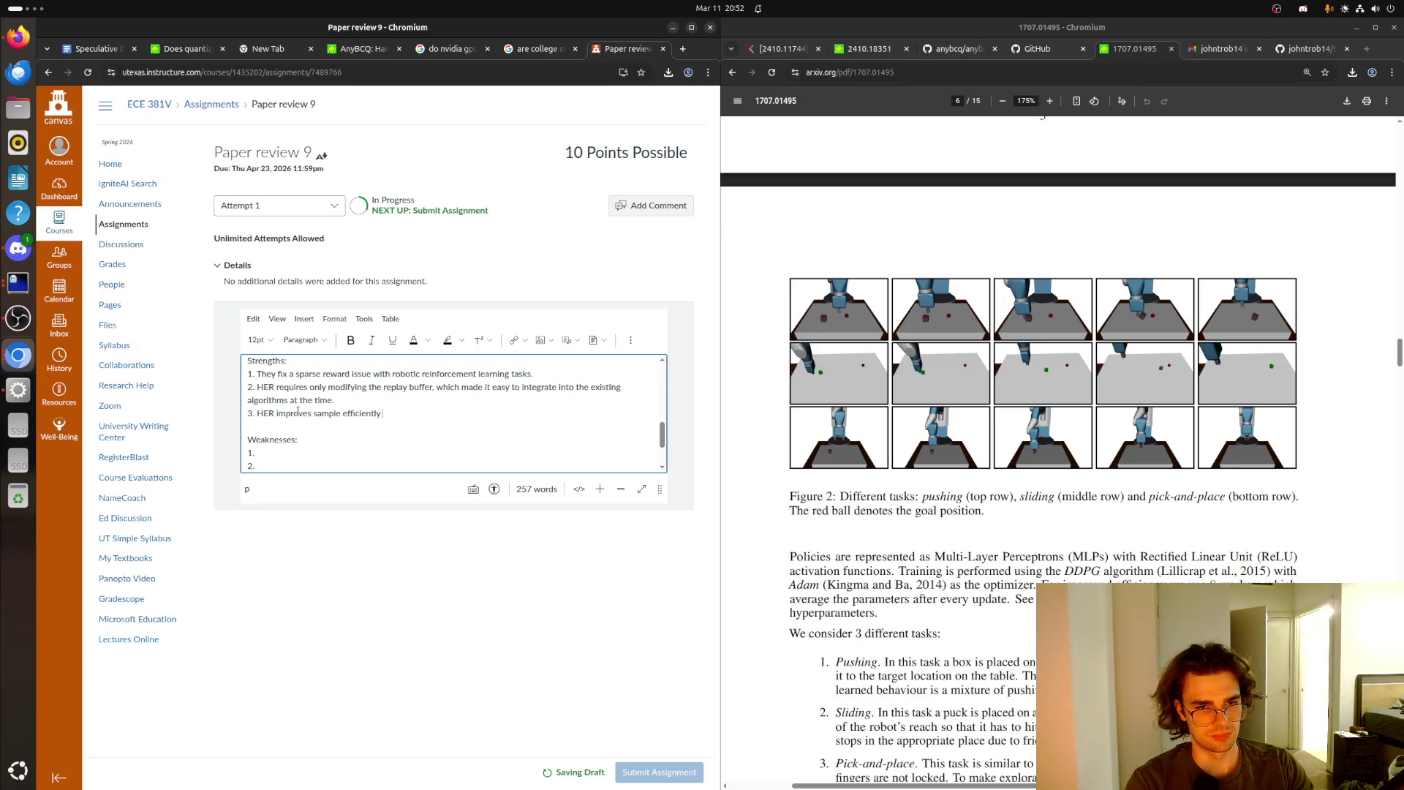
pyautogui.press('BackSpace')
pyautogui.write('cy gre')
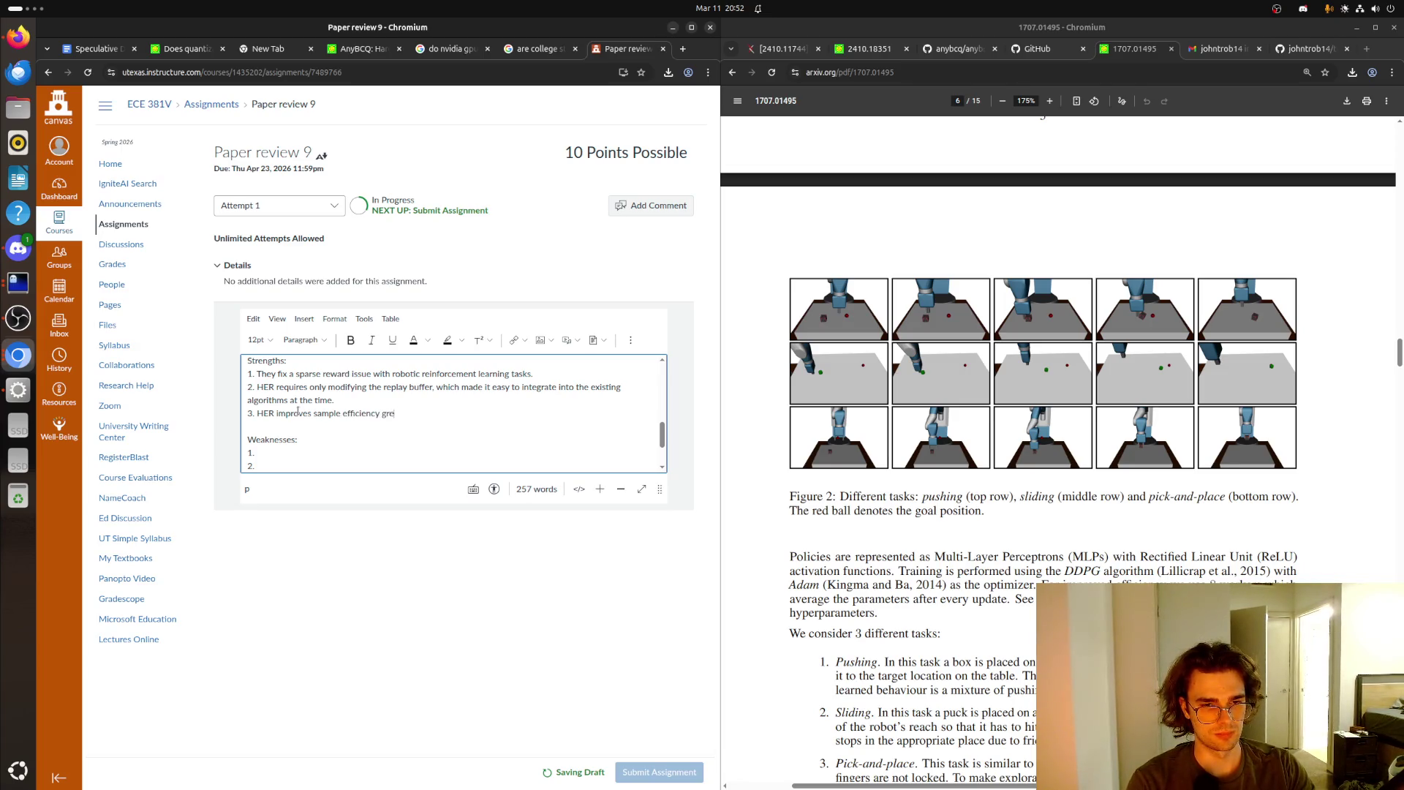
pyautogui.press('BackSpace')
pyautogui.press('BackSpace')
pyautogui.press('BackSpace')
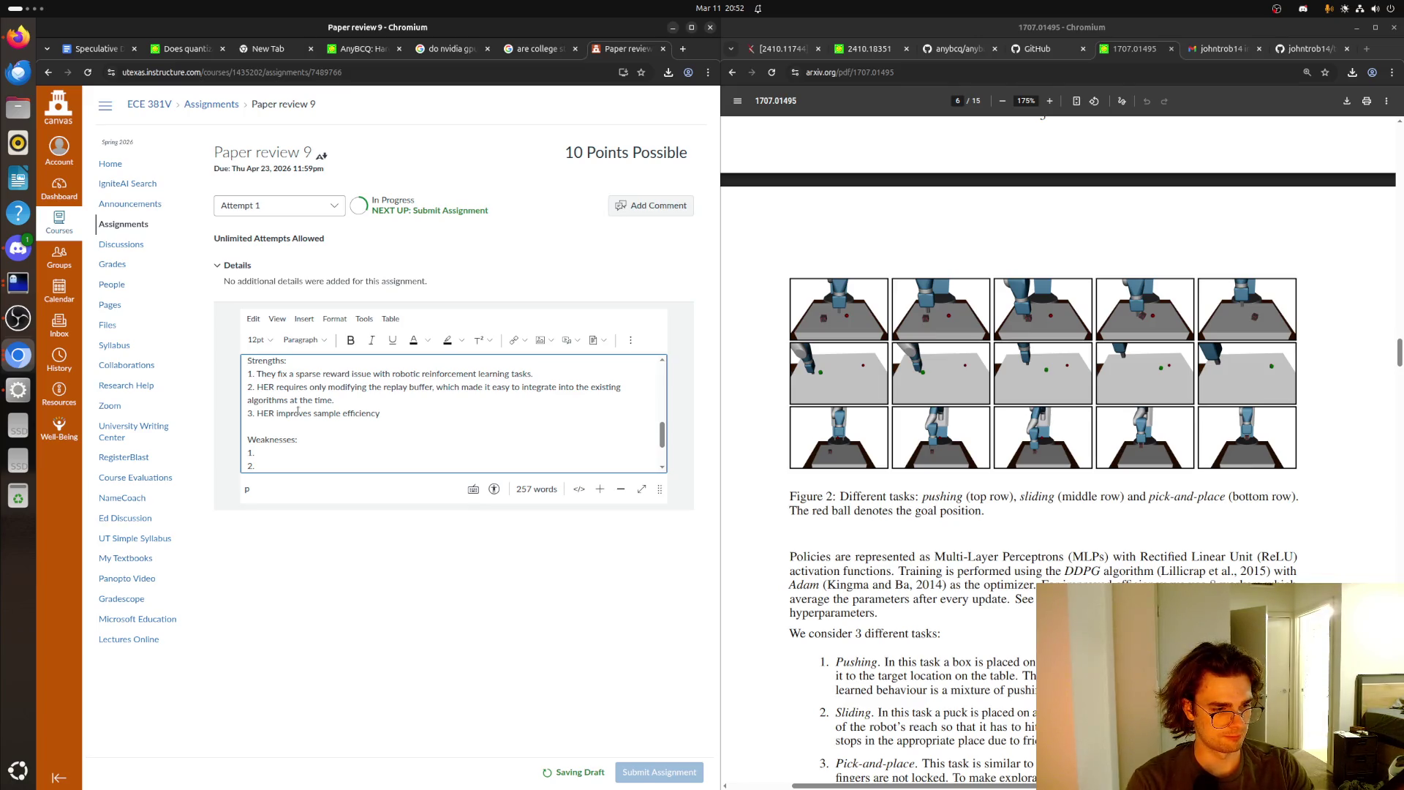
pyautogui.write(' because it is able ot')
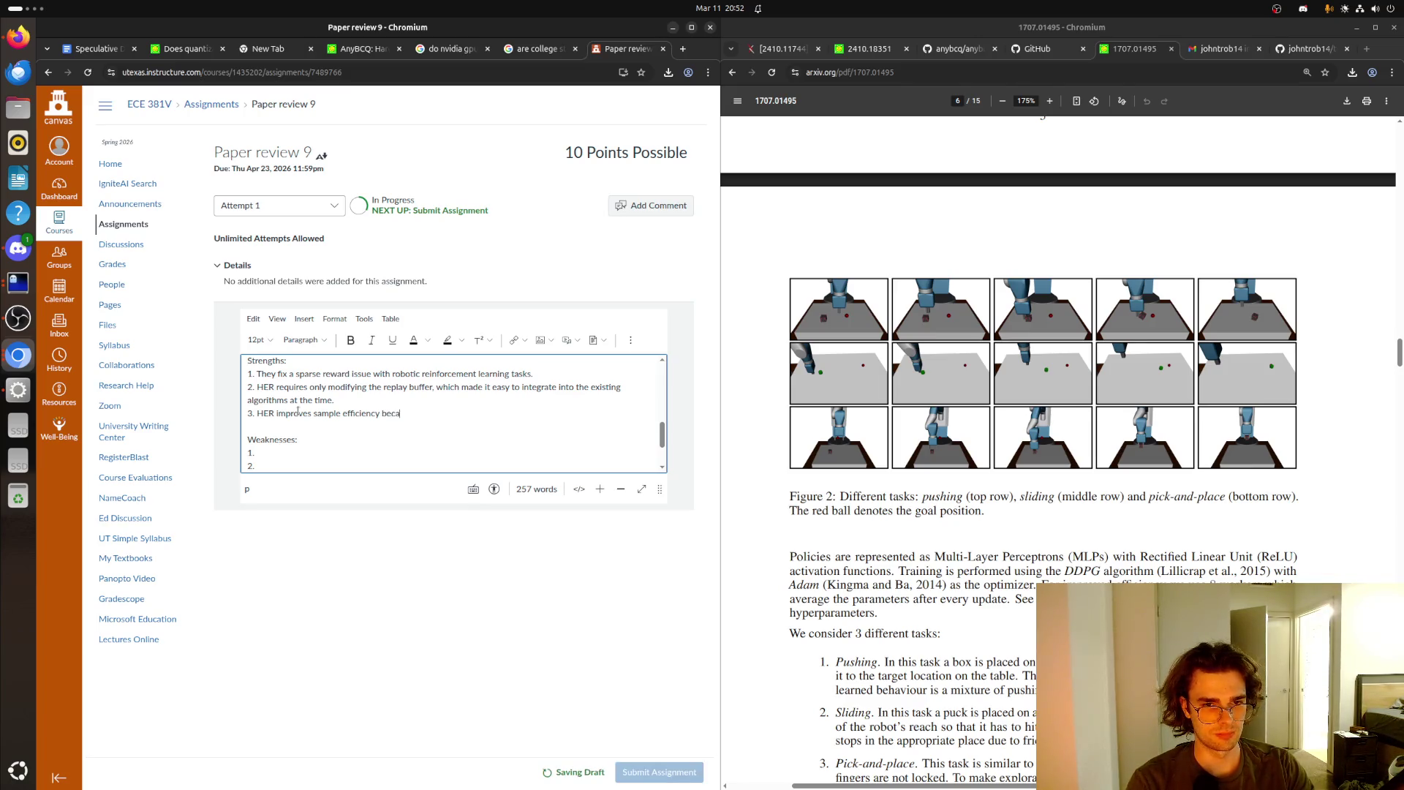
pyautogui.press('BackSpace')
pyautogui.press('BackSpace')
pyautogui.write('to learn')
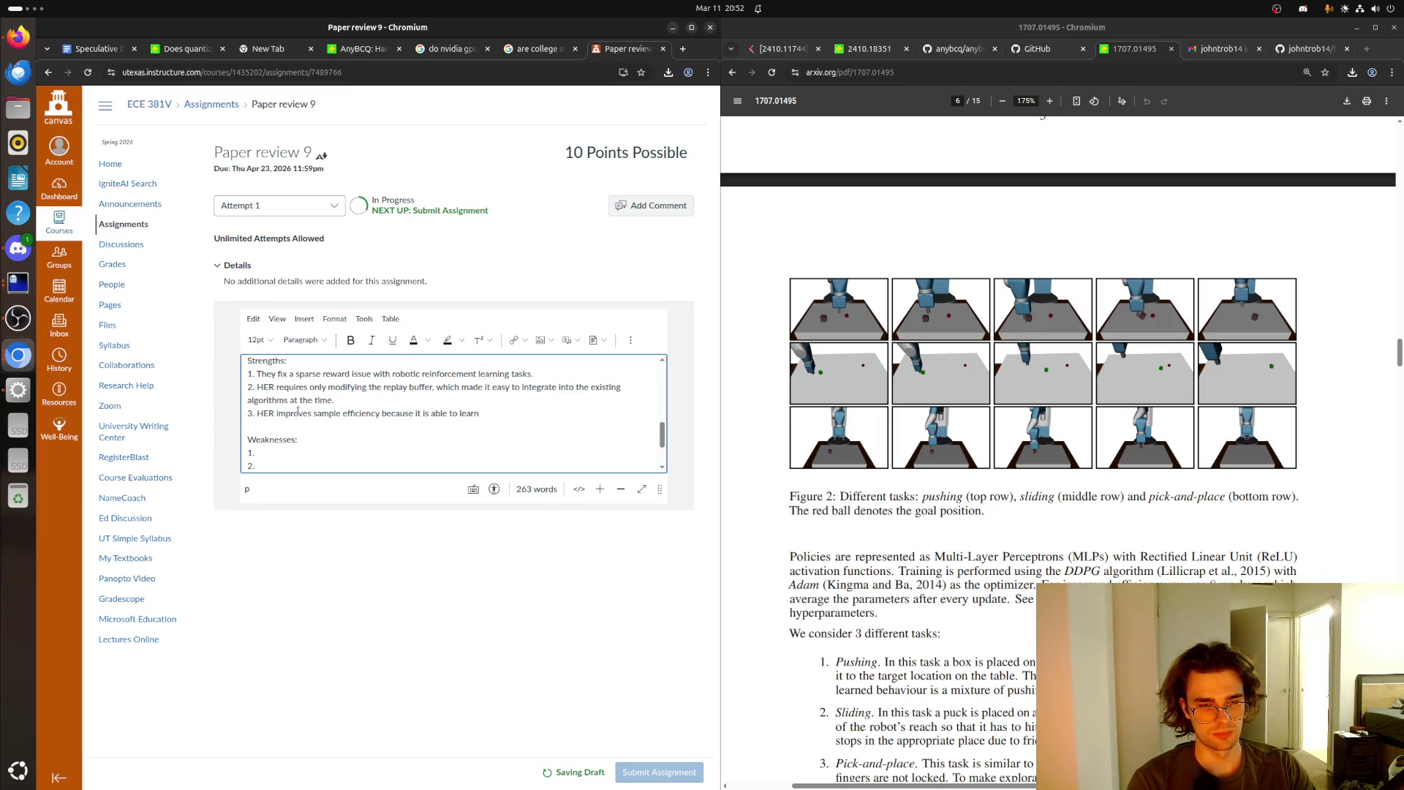
pyautogui.write(' something every')
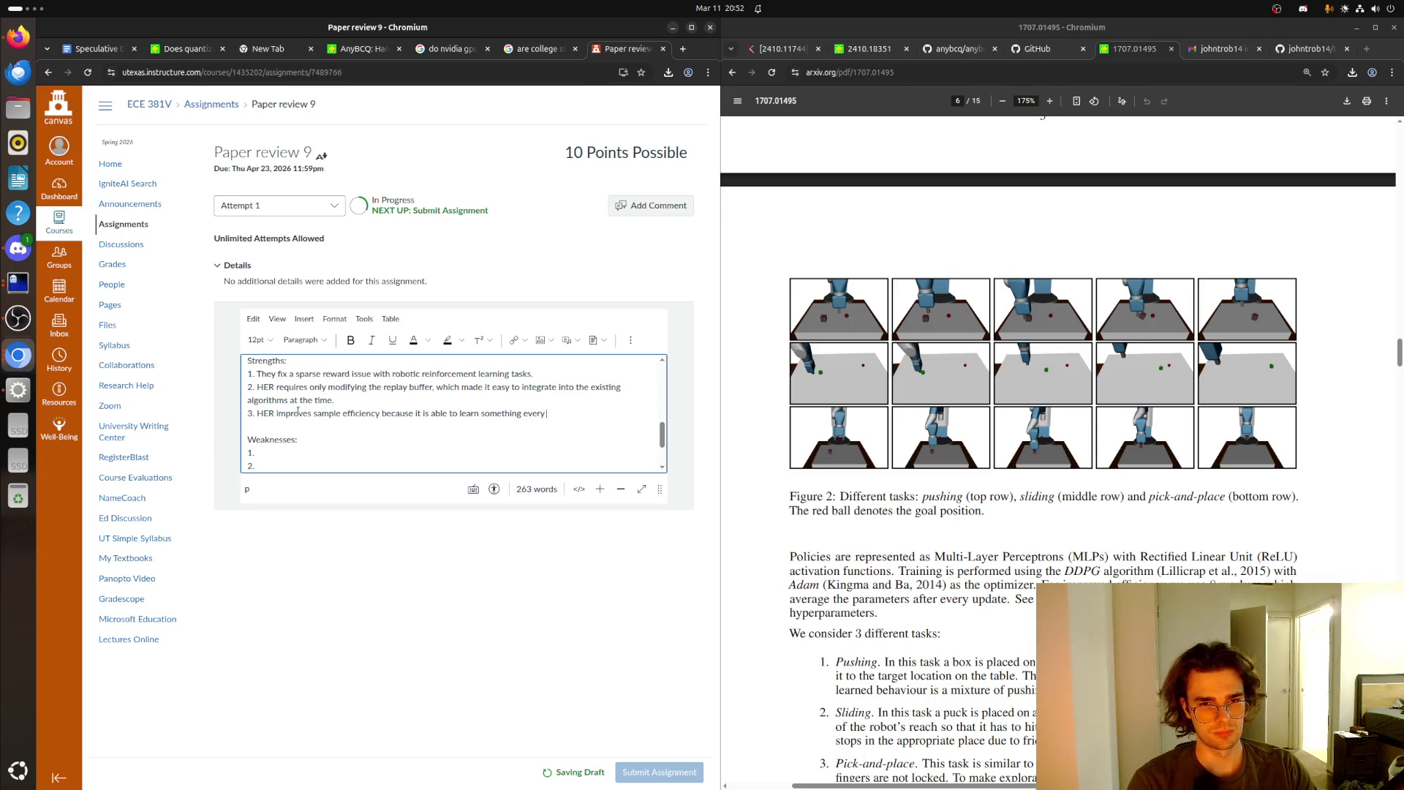
pyautogui.write(' episonode.')
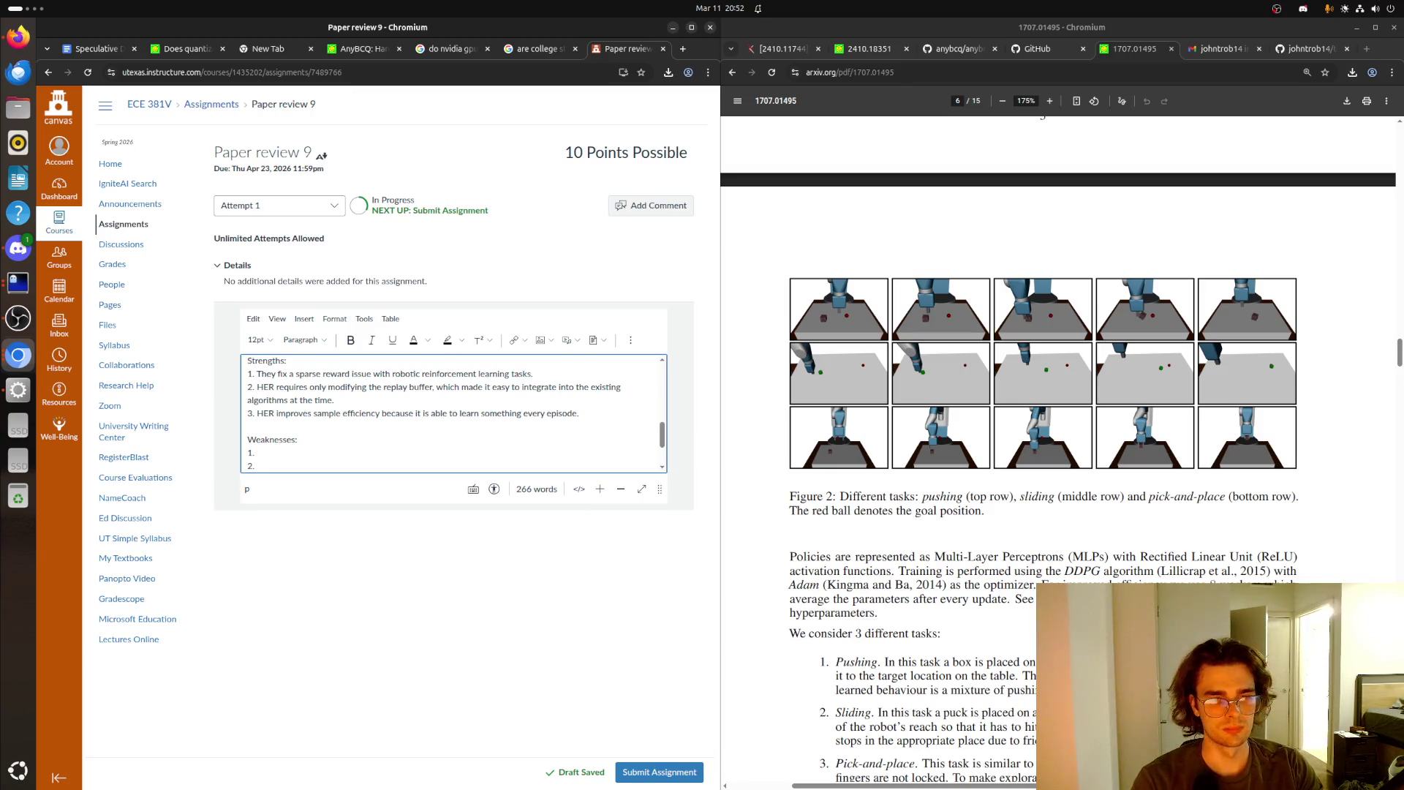
pyautogui.write('HER')
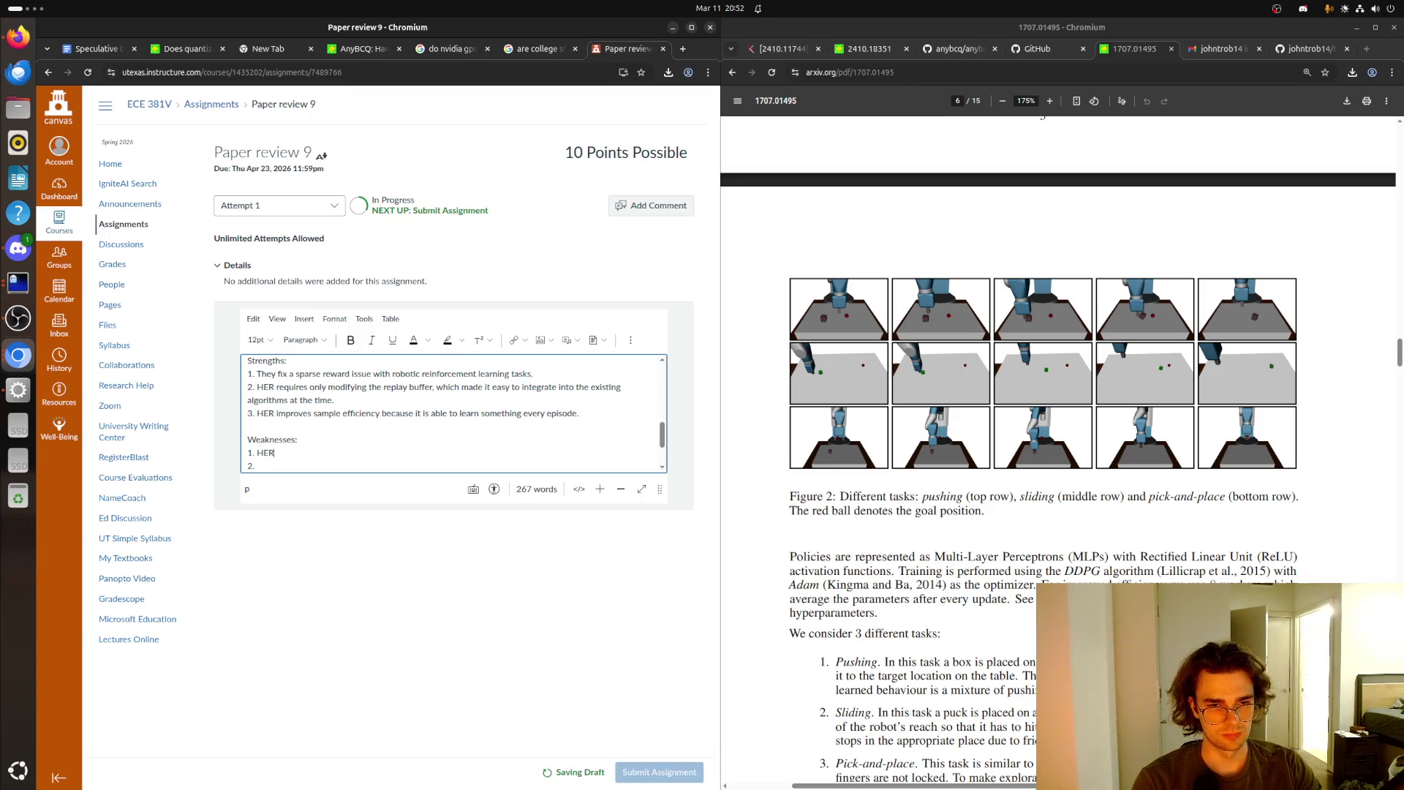
pyautogui.write(' requires goal')
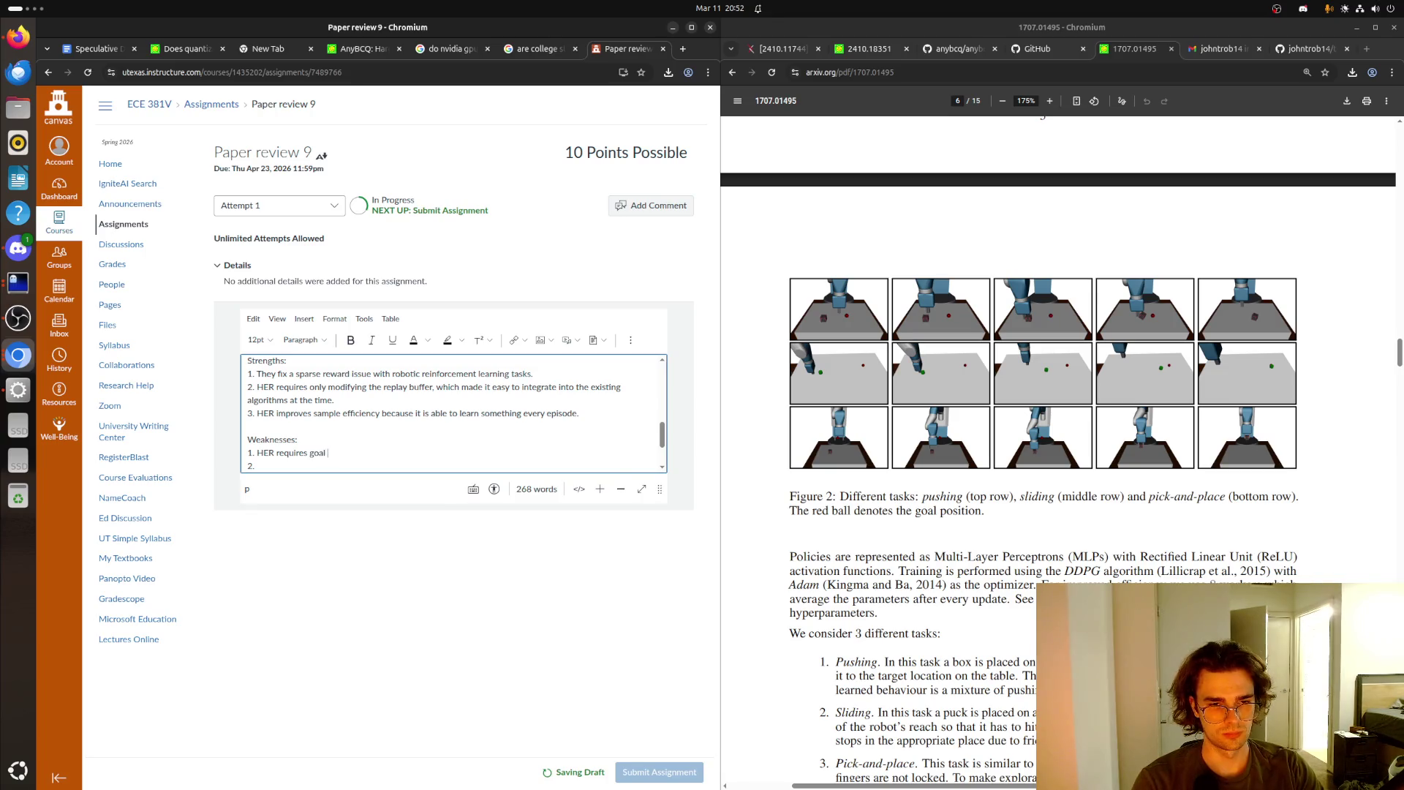
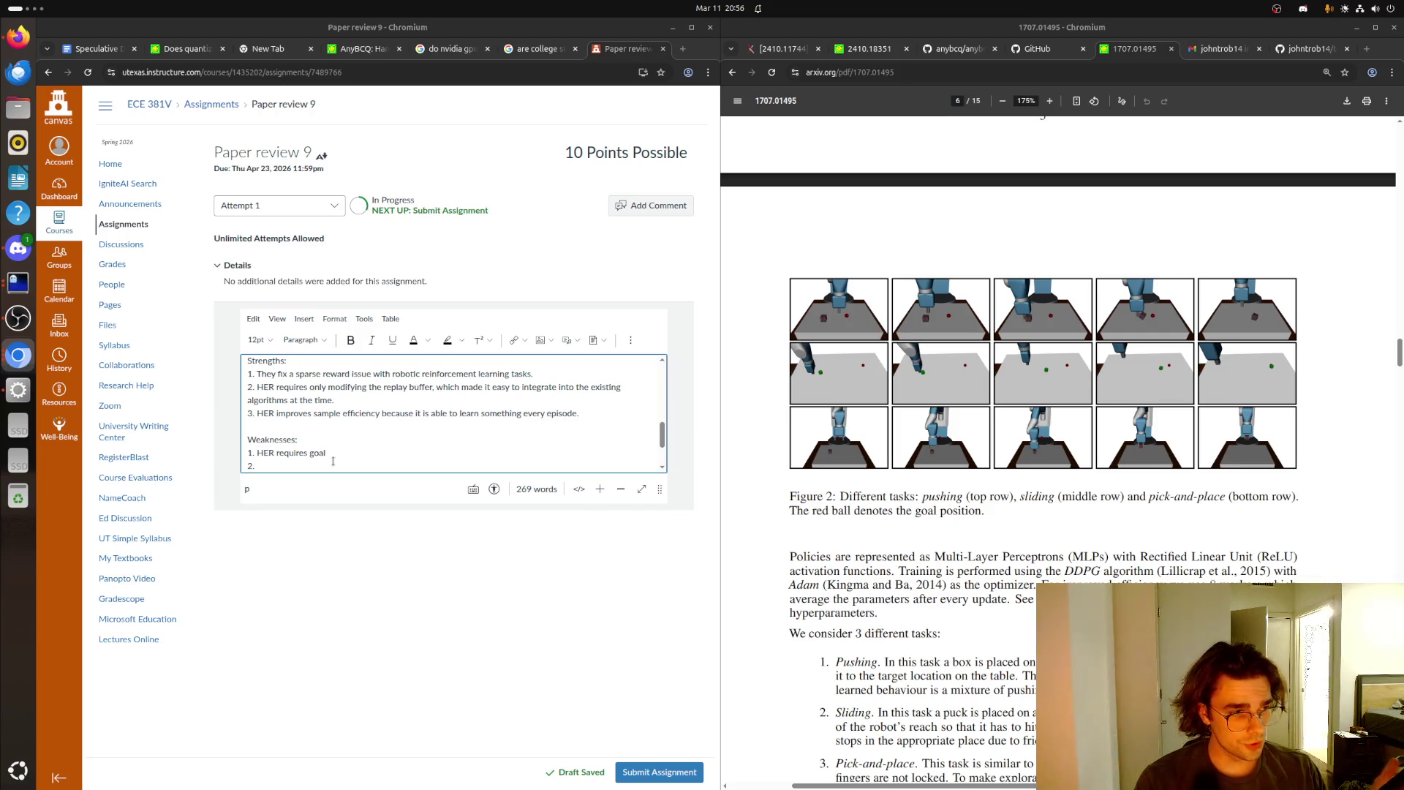
# - Search Google in a new tab for 'texas holdem card rankings'
pyautogui.click(683, 49)
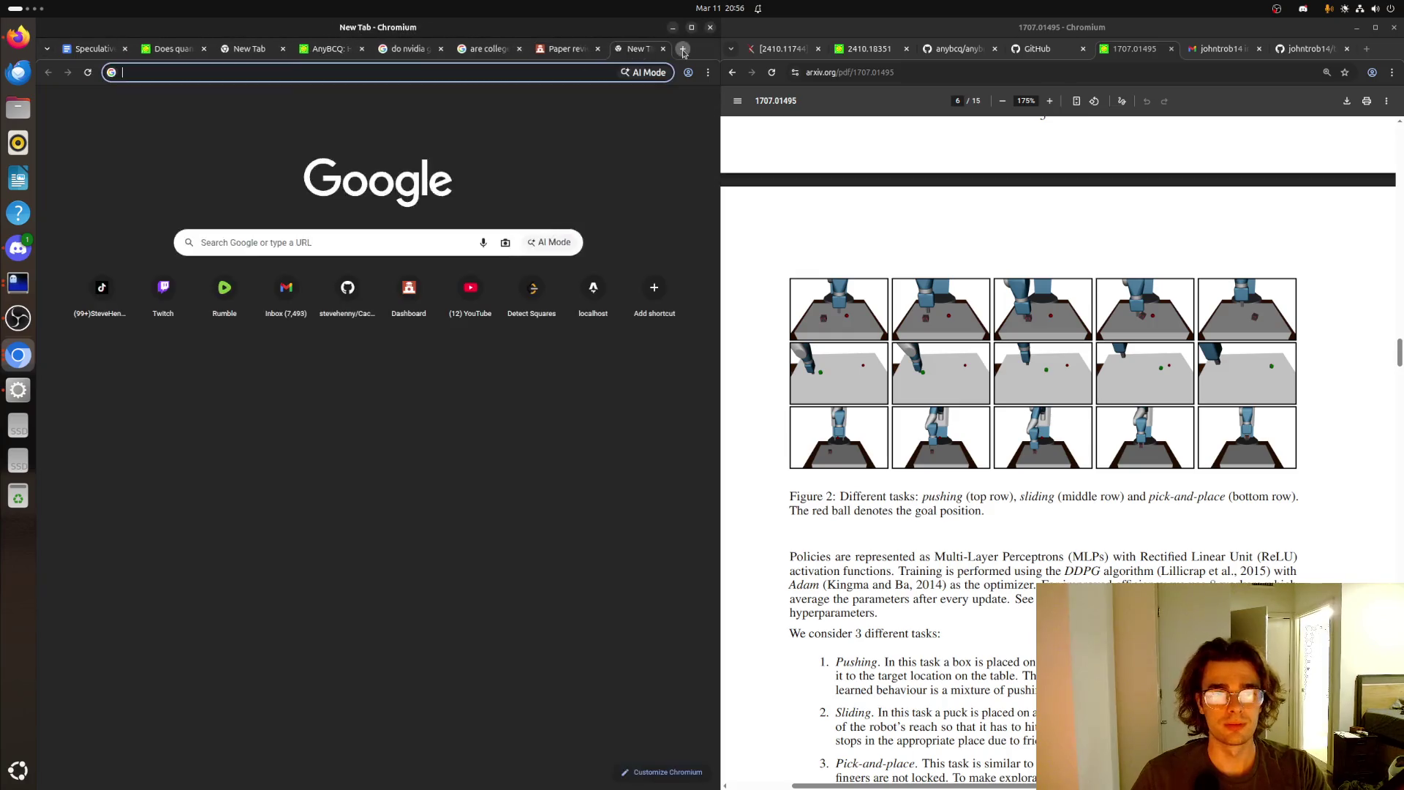
pyautogui.write('texas holdem')
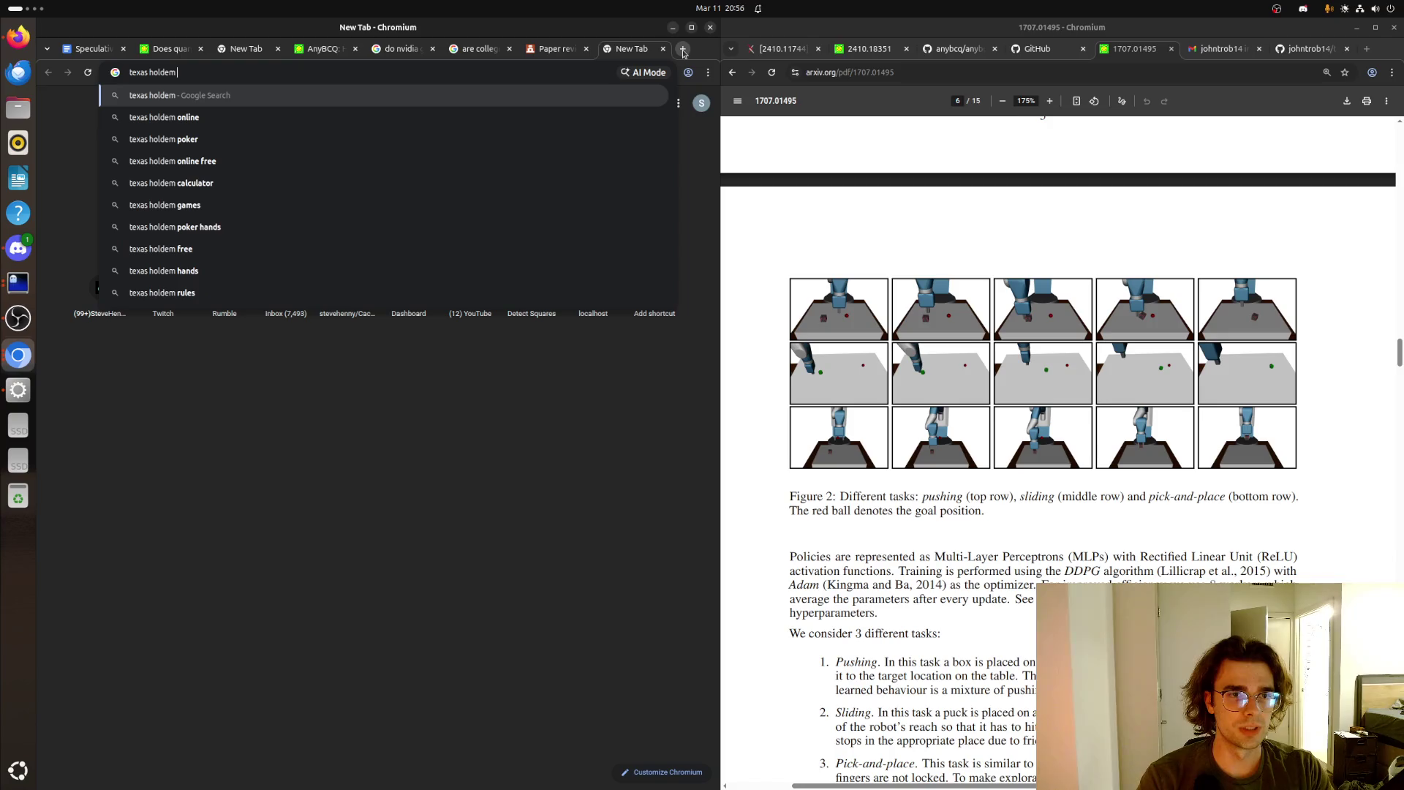
pyautogui.write(' card ranks')
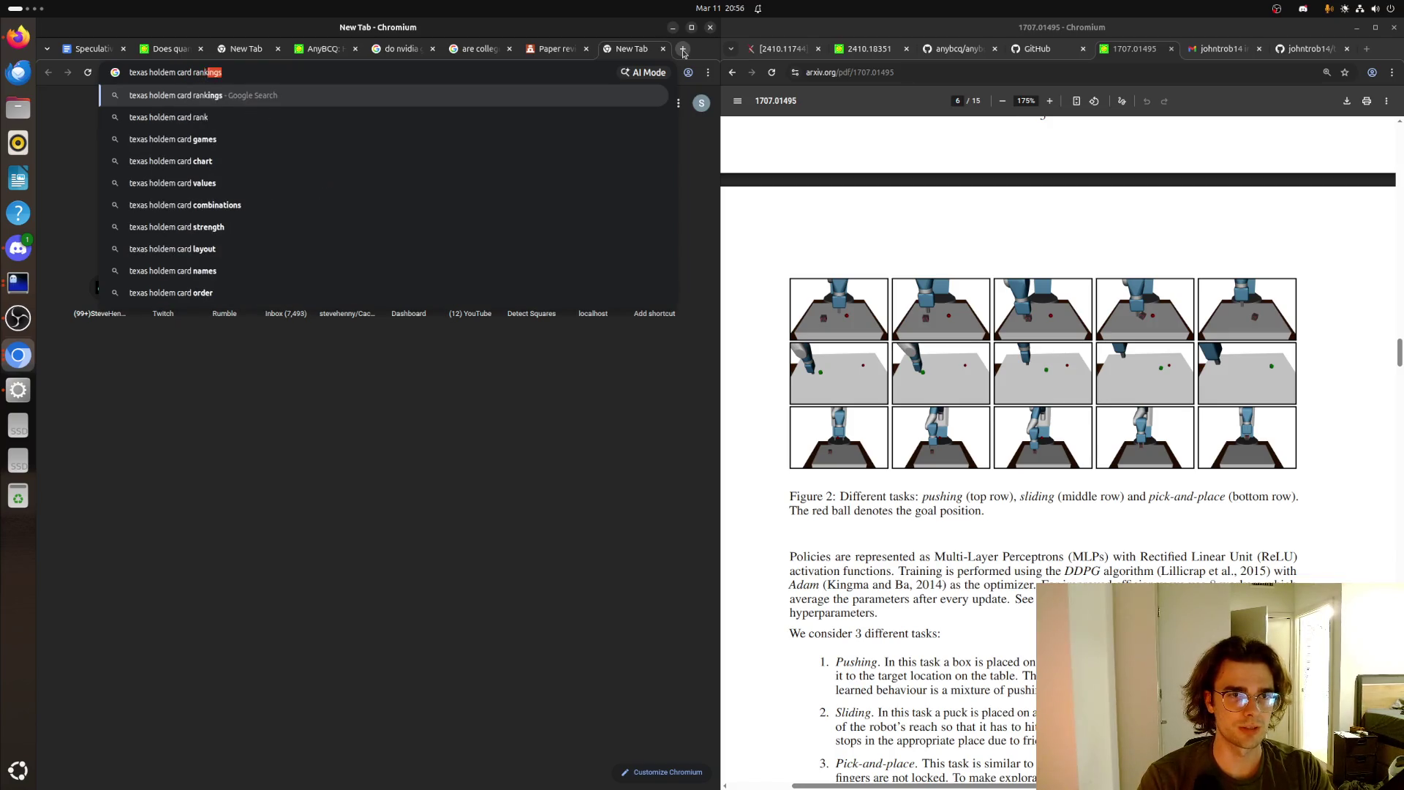
pyautogui.press('BackSpace')
pyautogui.write('ings')
pyautogui.press('Return')
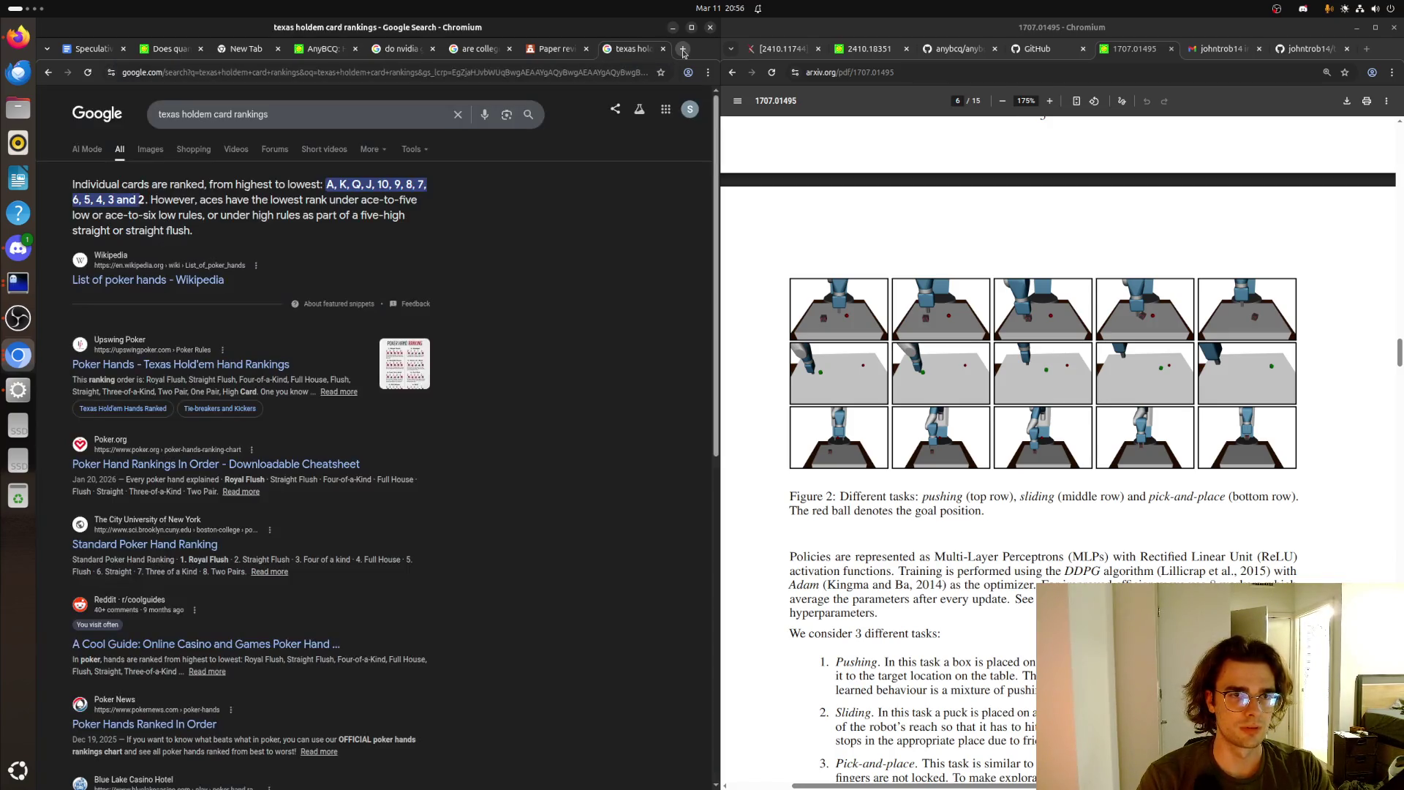
# - Switch to image results, close the stray sponsored tab, and preview the Pokerati 'Poker Hands Ranked' chart
pyautogui.click(149, 151)
pyautogui.click(113, 304)
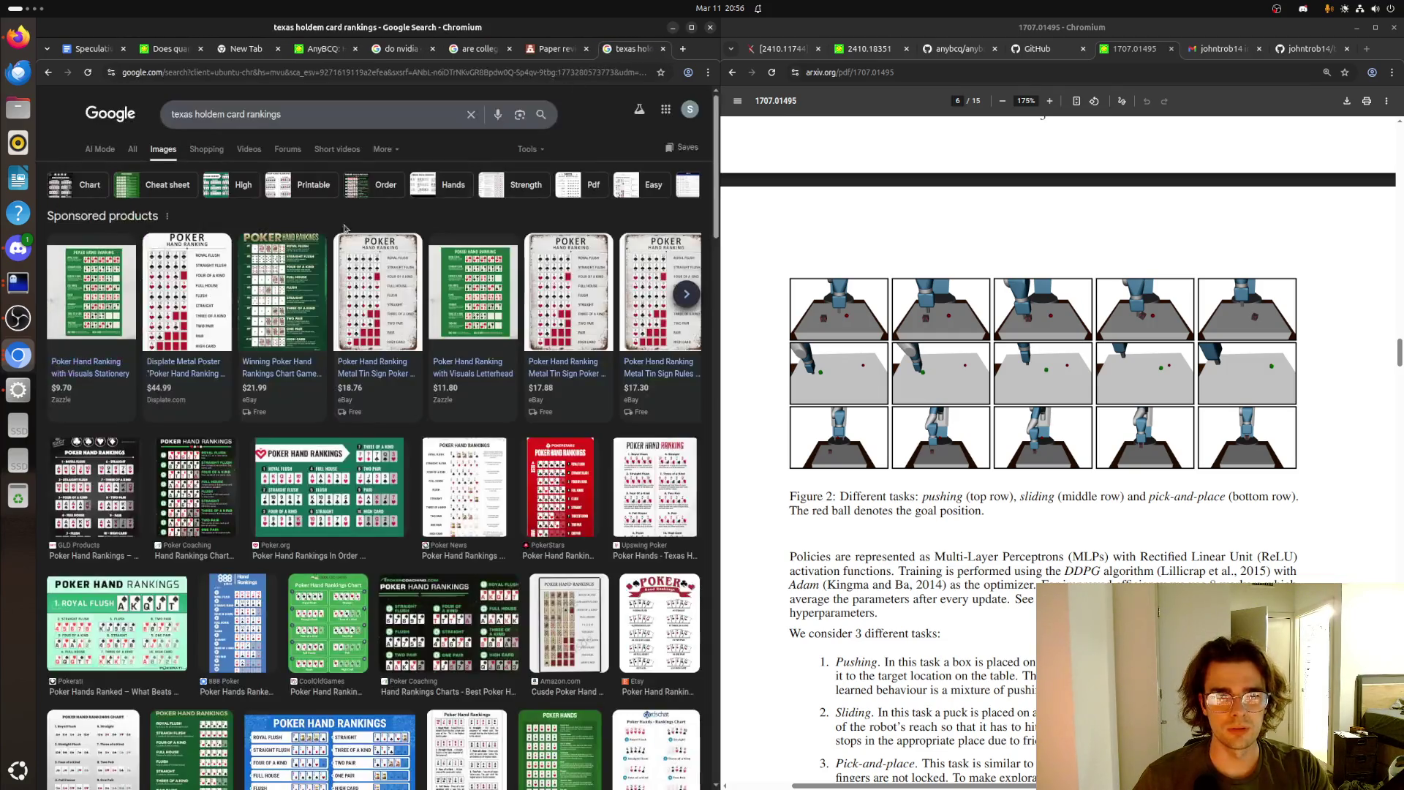
pyautogui.hotkey('ctrl', 'w')
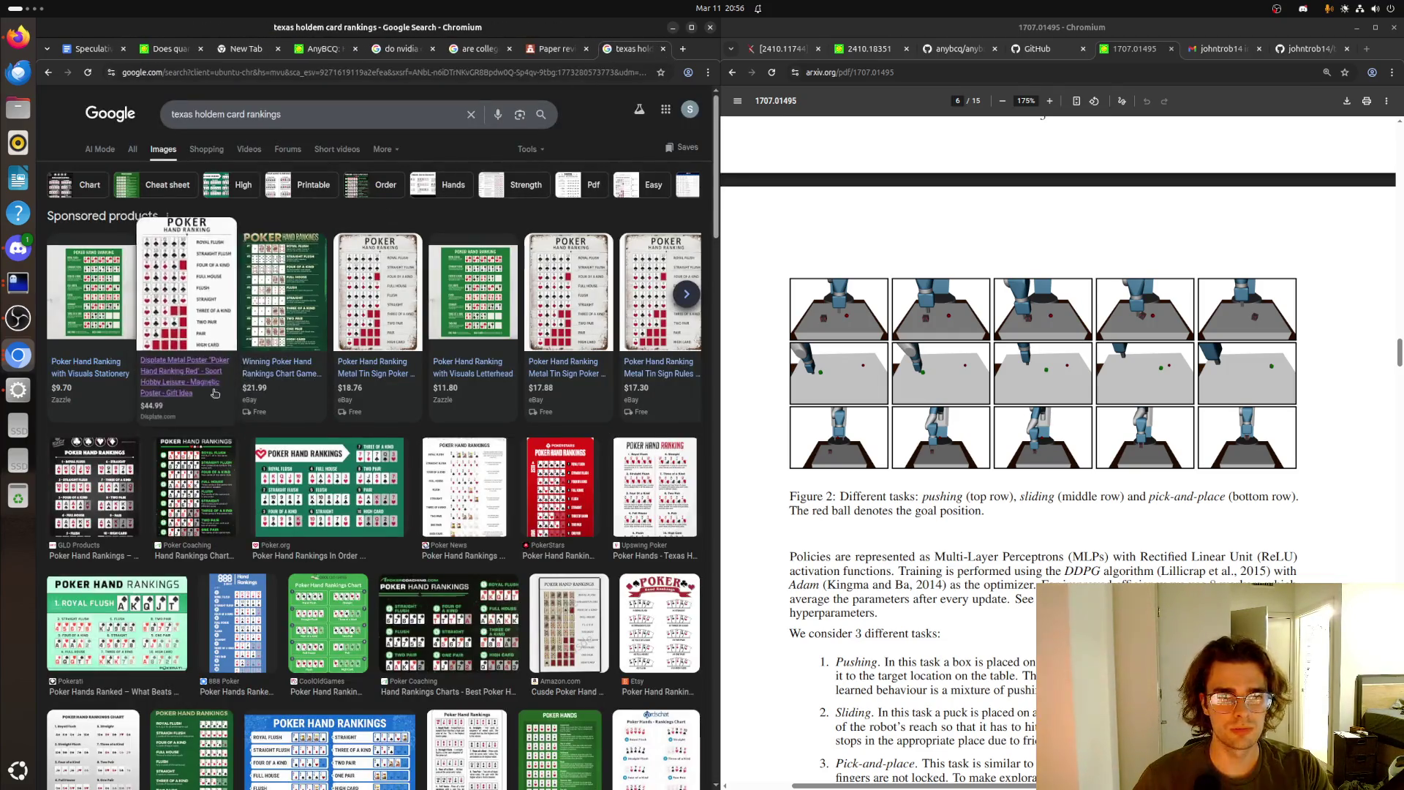
pyautogui.click(117, 621)
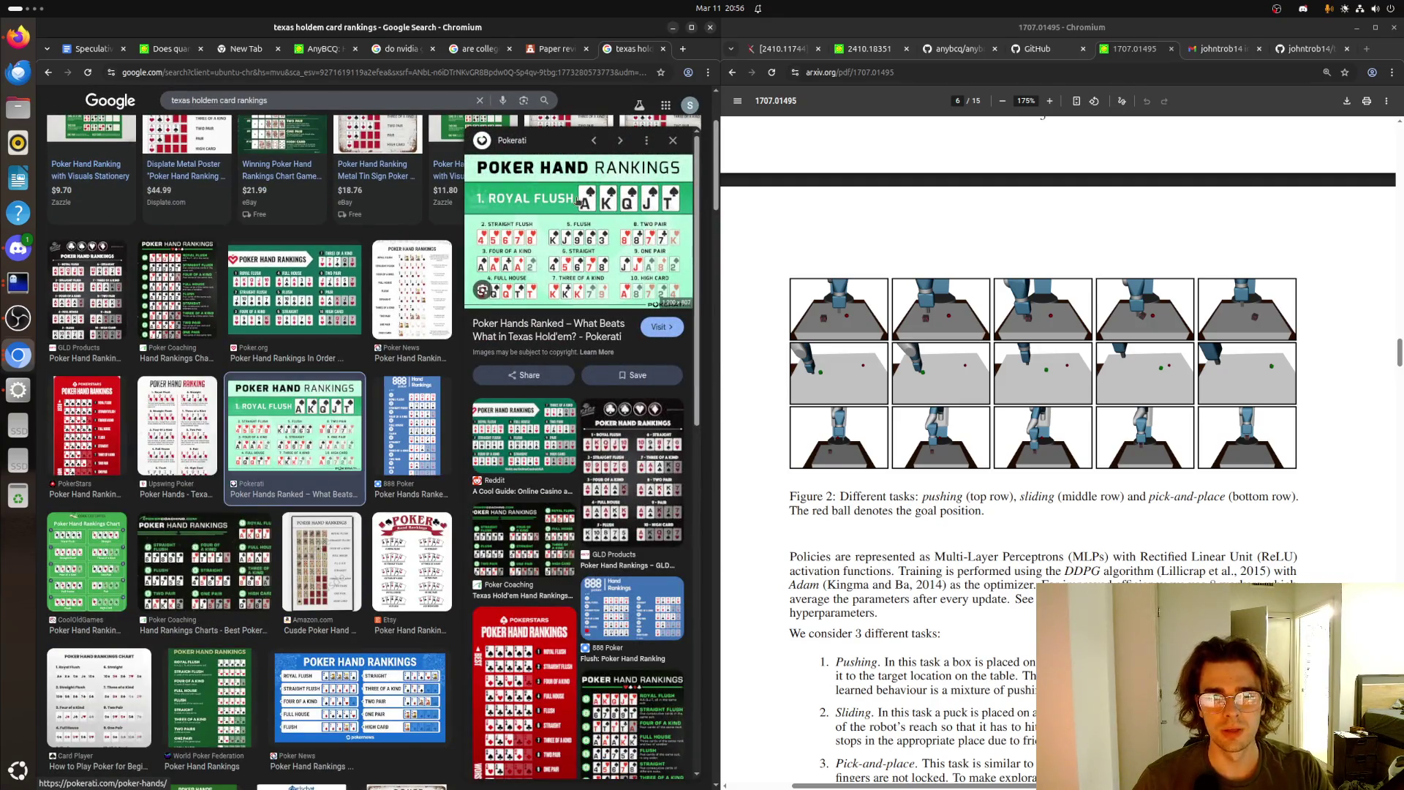
pyautogui.scroll(-3, 643, 220)
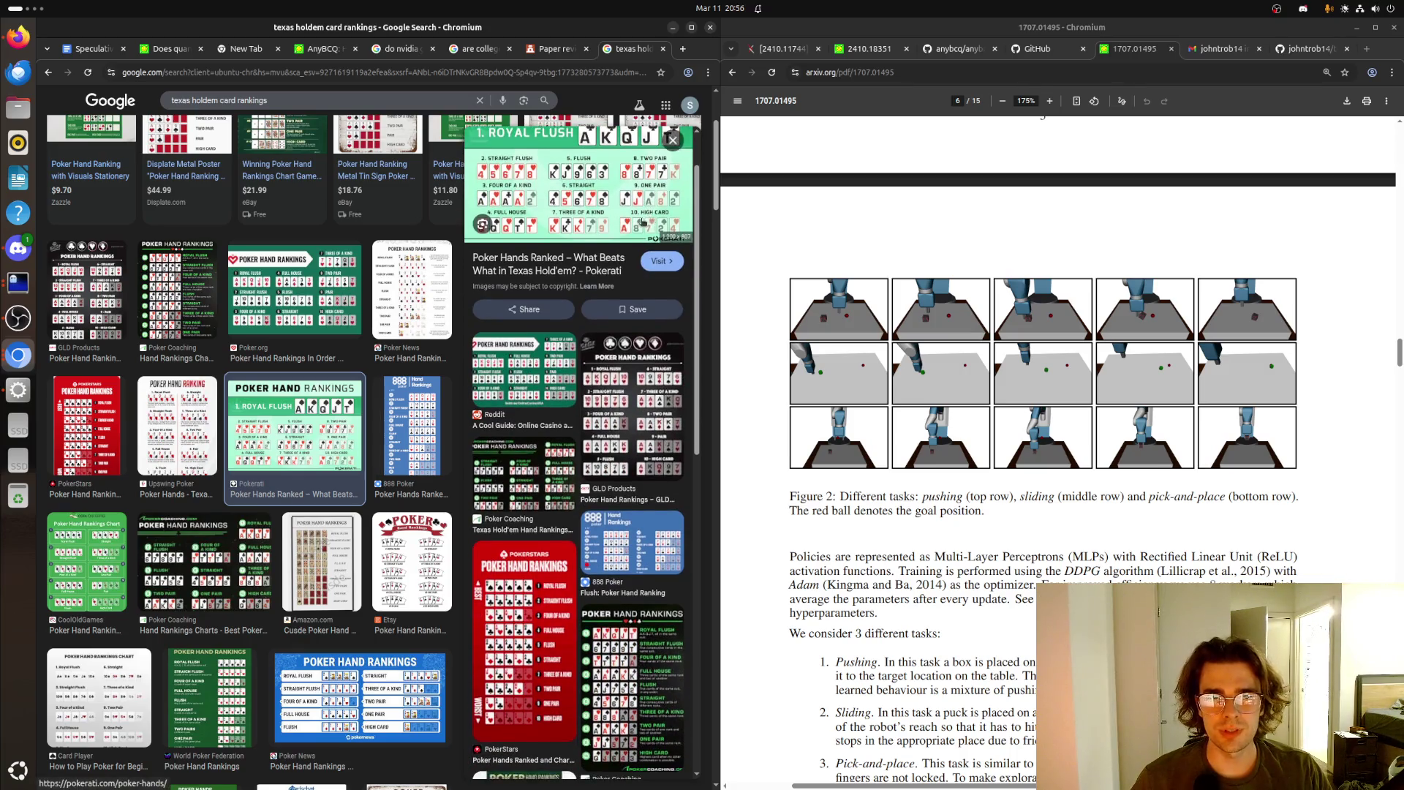
pyautogui.scroll(3, 642, 222)
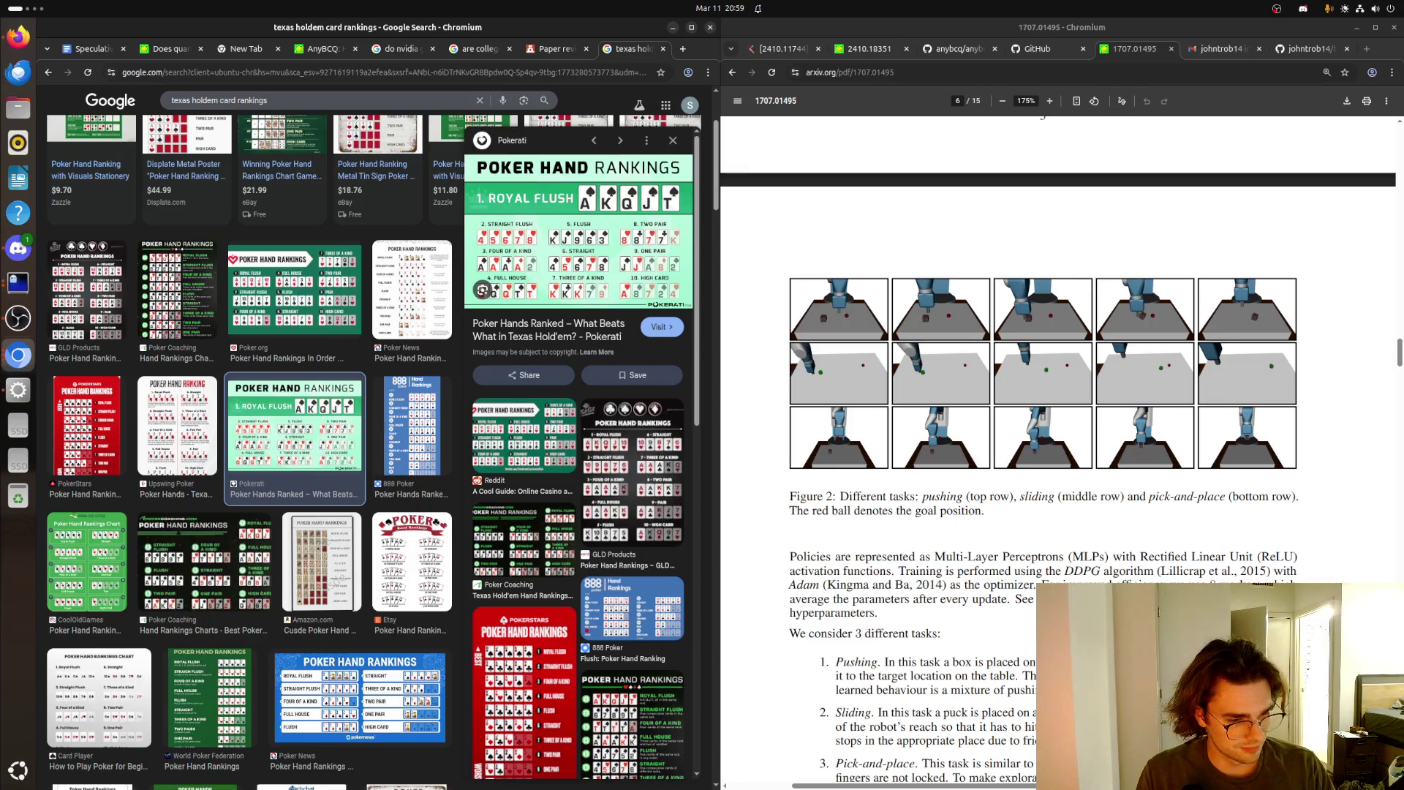
pyautogui.click(663, 48)
# - Place the cursor at the end of the first HER weakness in the Paper review 9 draft
pyautogui.click(410, 466)
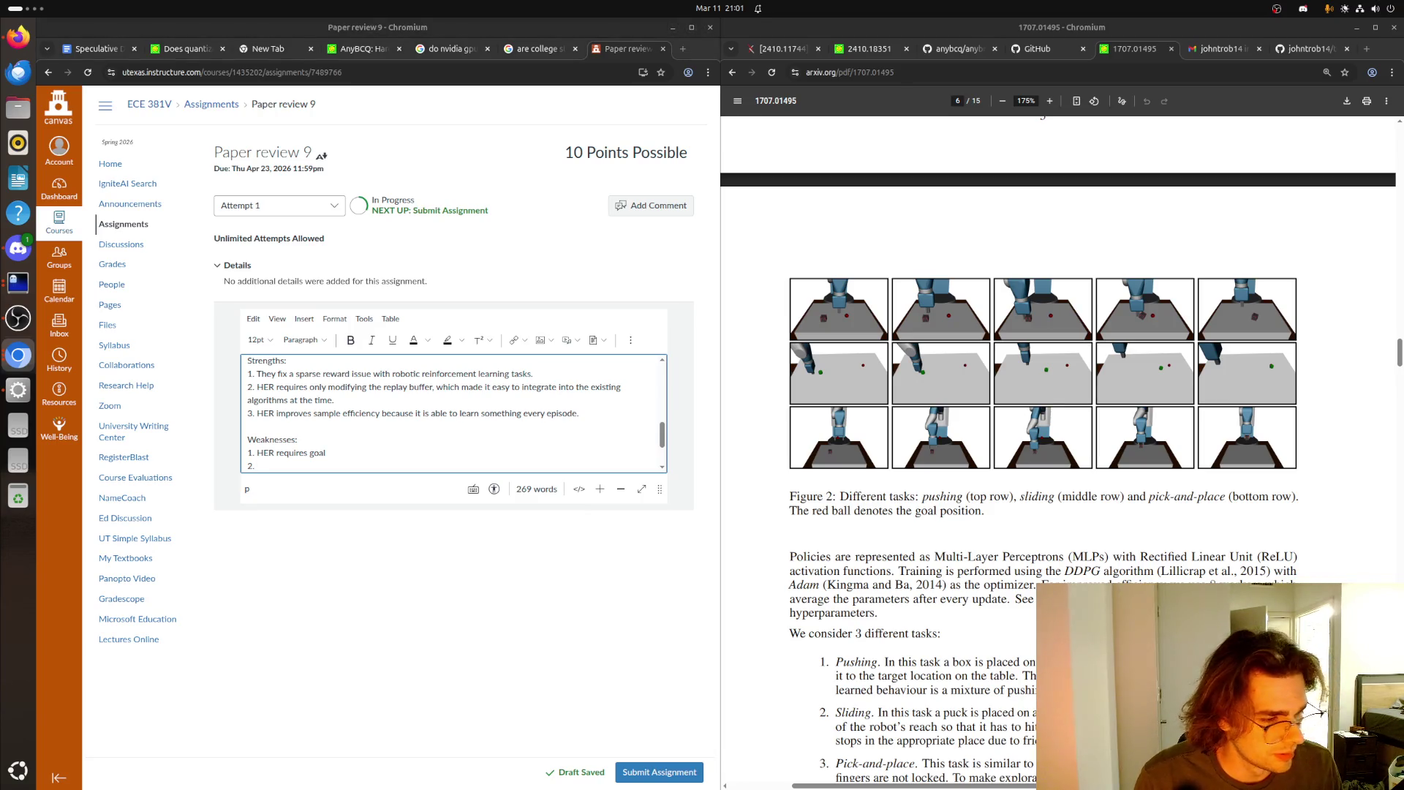
pyautogui.click(340, 454)
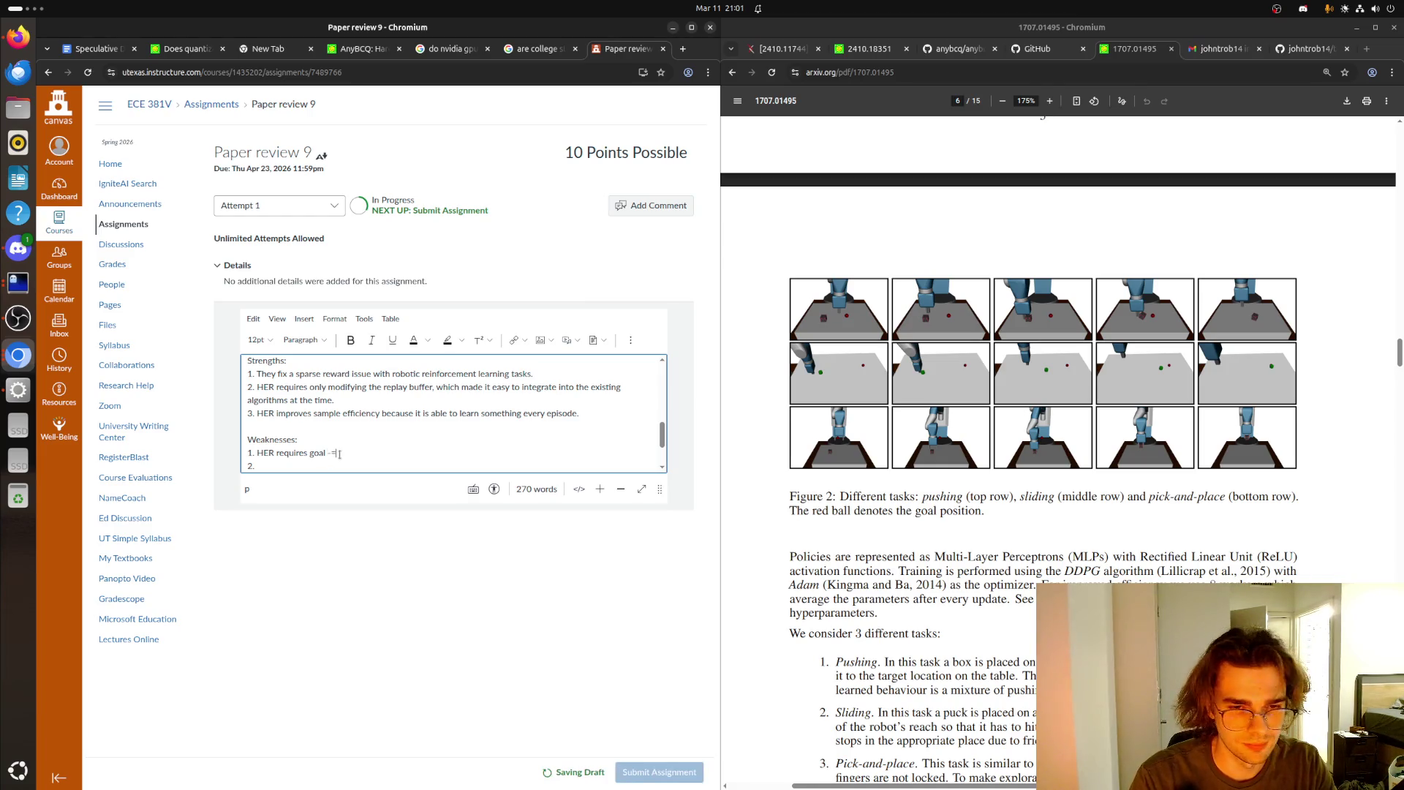
# - Finish the first weakness: HER requires goal-conditioned policies that take a goal as input
pyautogui.write('-conditioned policies')
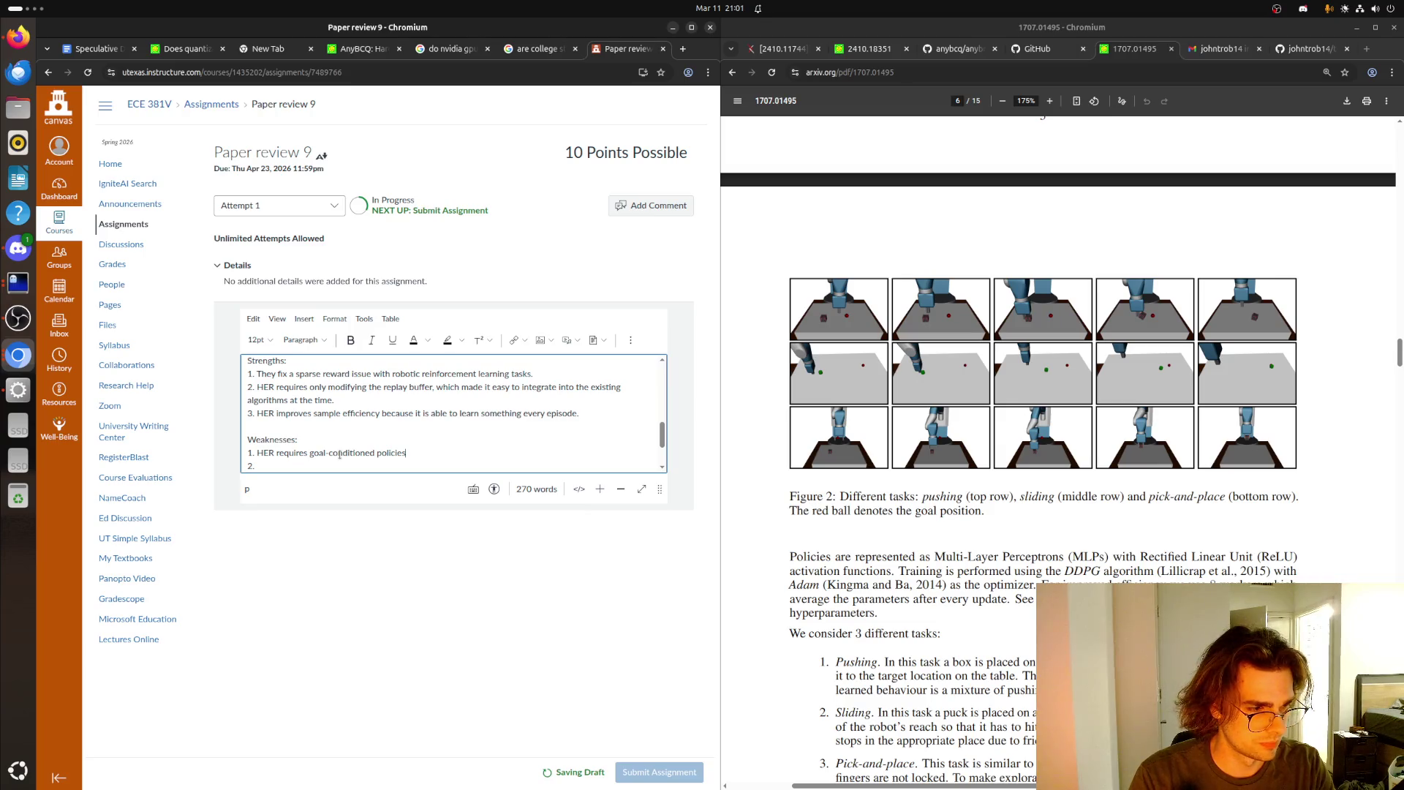
pyautogui.write(', and assu')
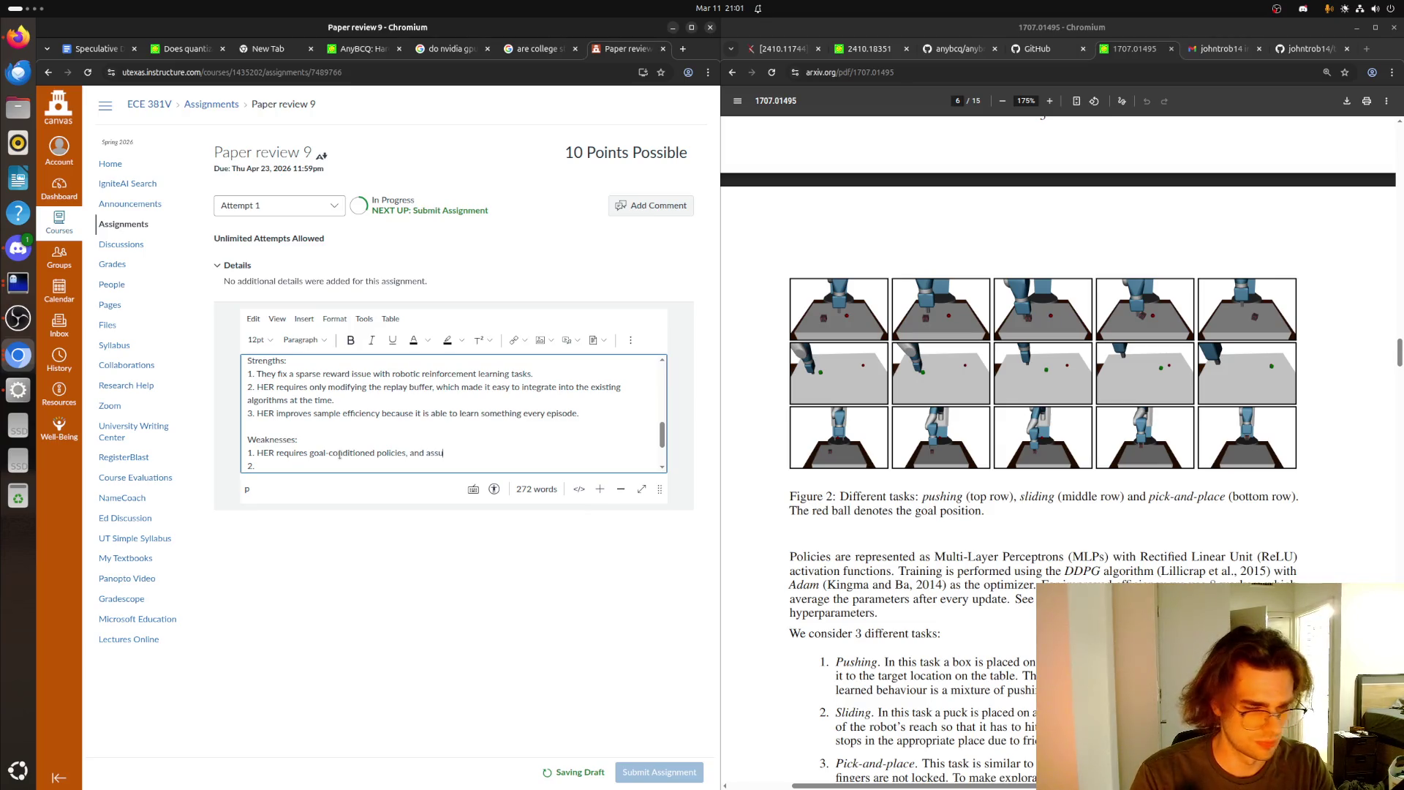
pyautogui.press('BackSpace')
pyautogui.press('BackSpace')
pyautogui.press('BackSpace')
pyautogui.write('which means HER assumes ')
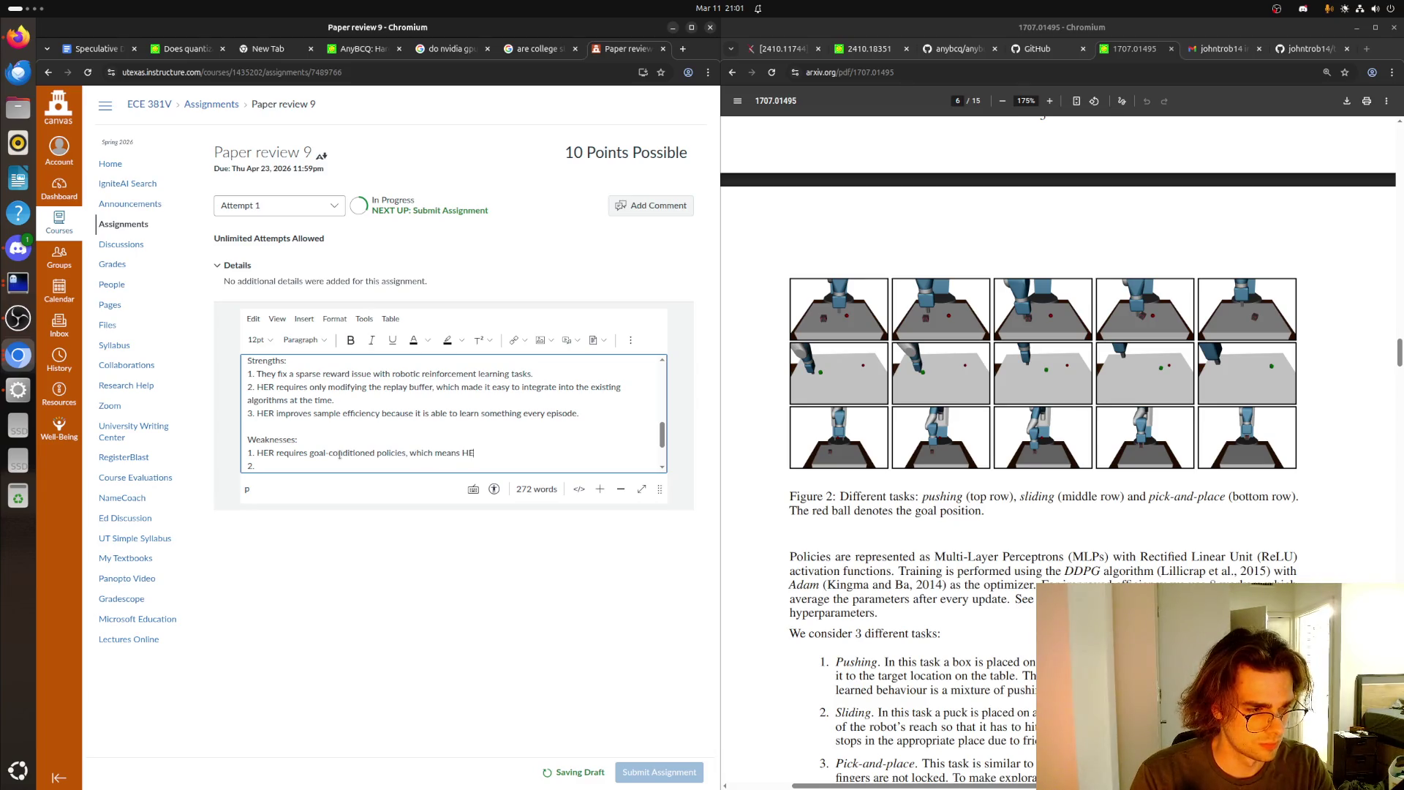
pyautogui.write('th')
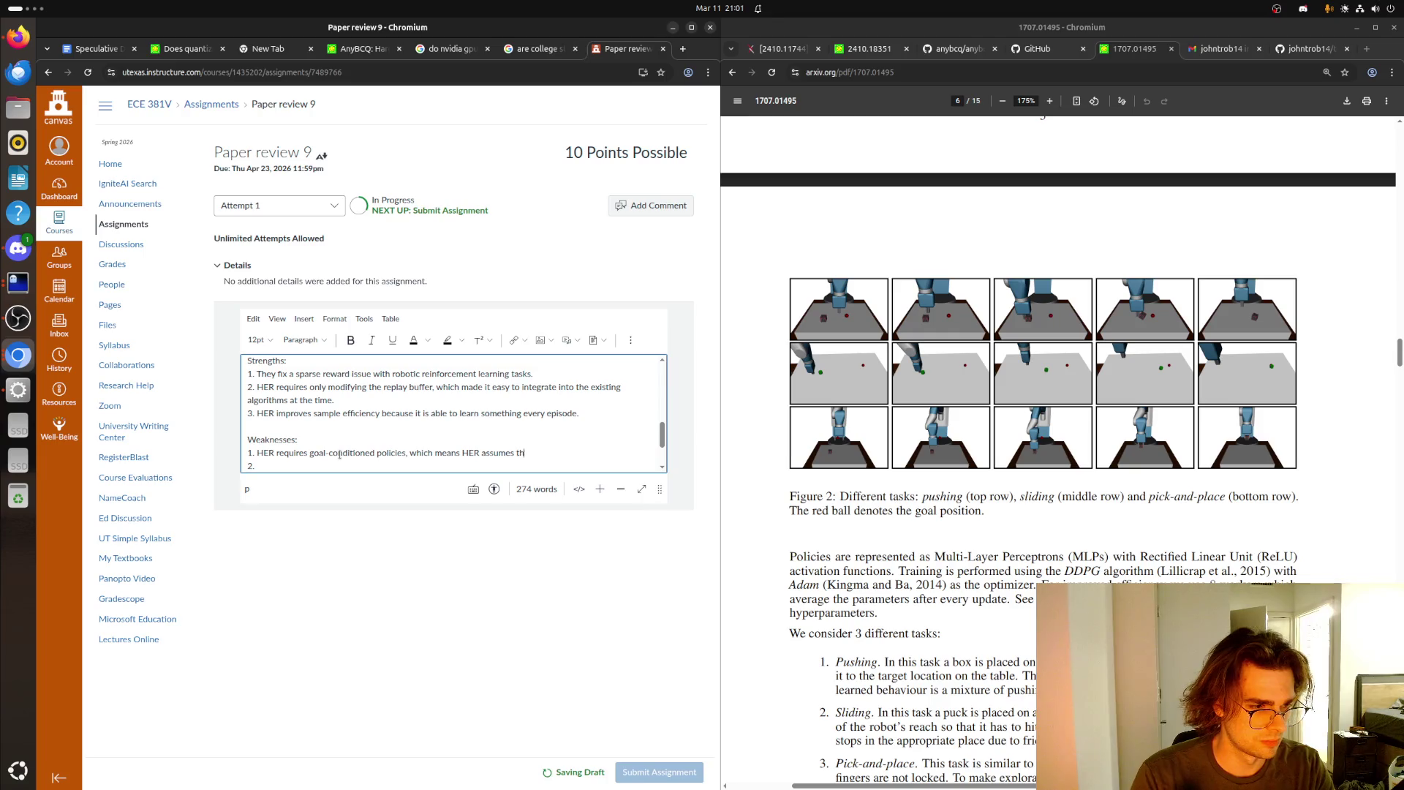
pyautogui.write('e policy takes a')
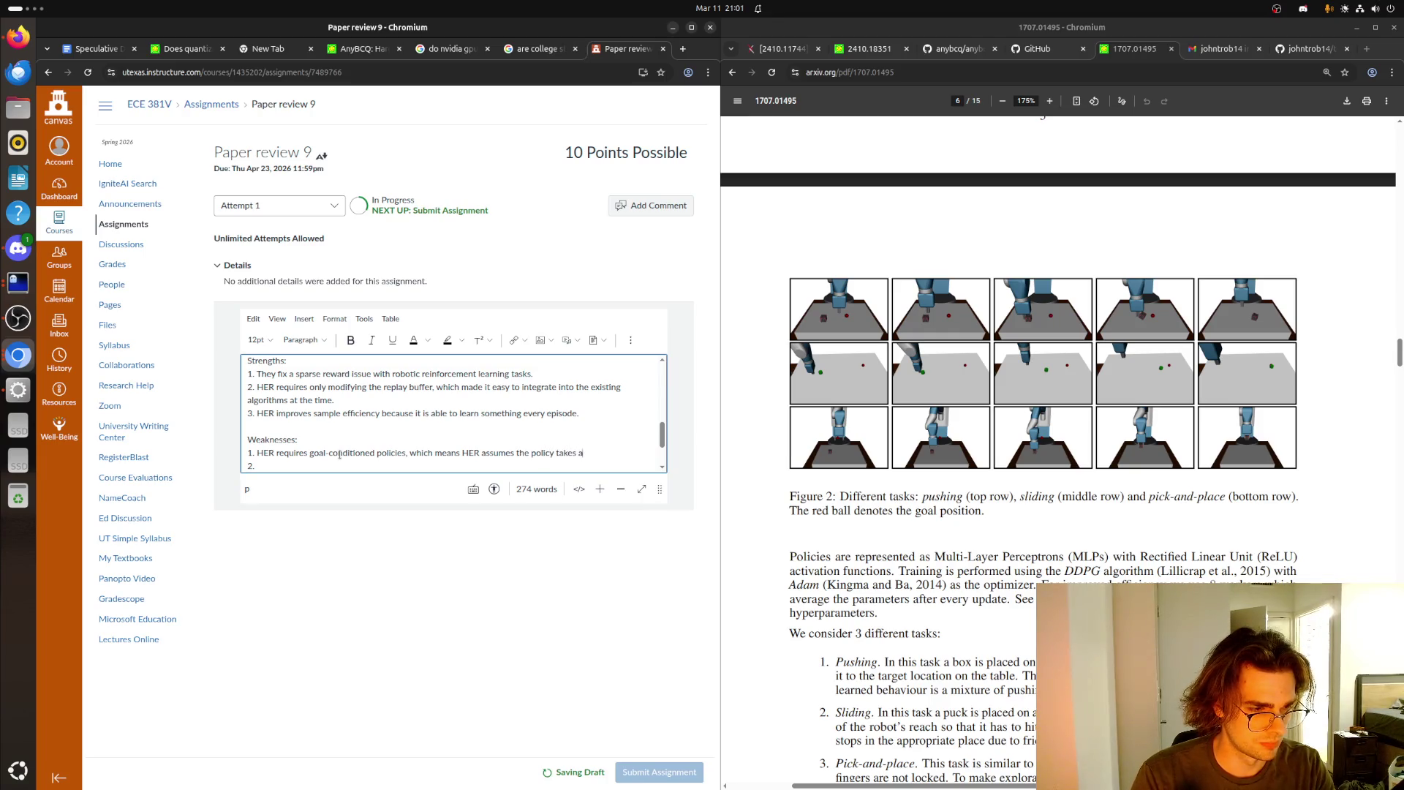
pyautogui.write(' goal as input')
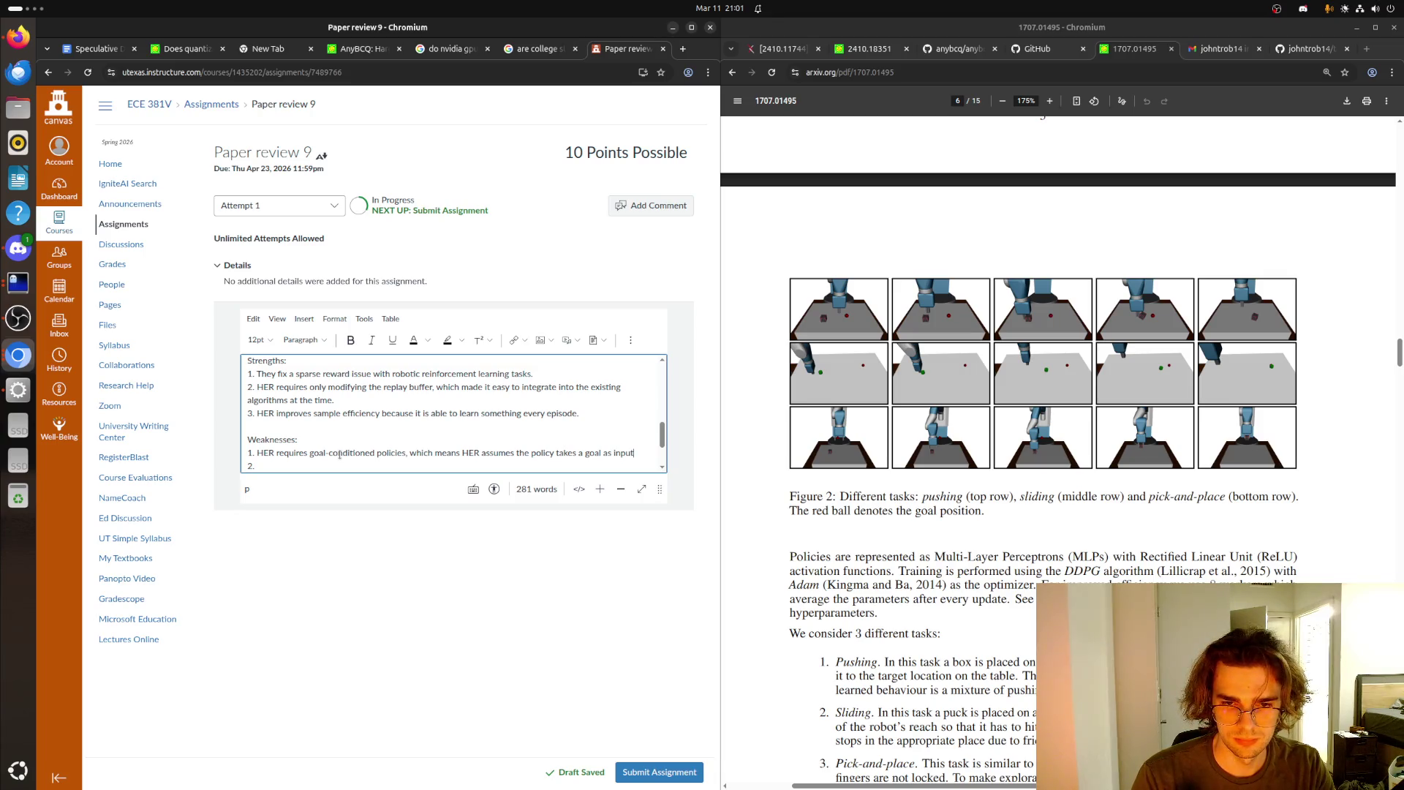
# - Add the second weakness: HER works best with binary goal tasks, less so with continuous rewards
pyautogui.write('. ')
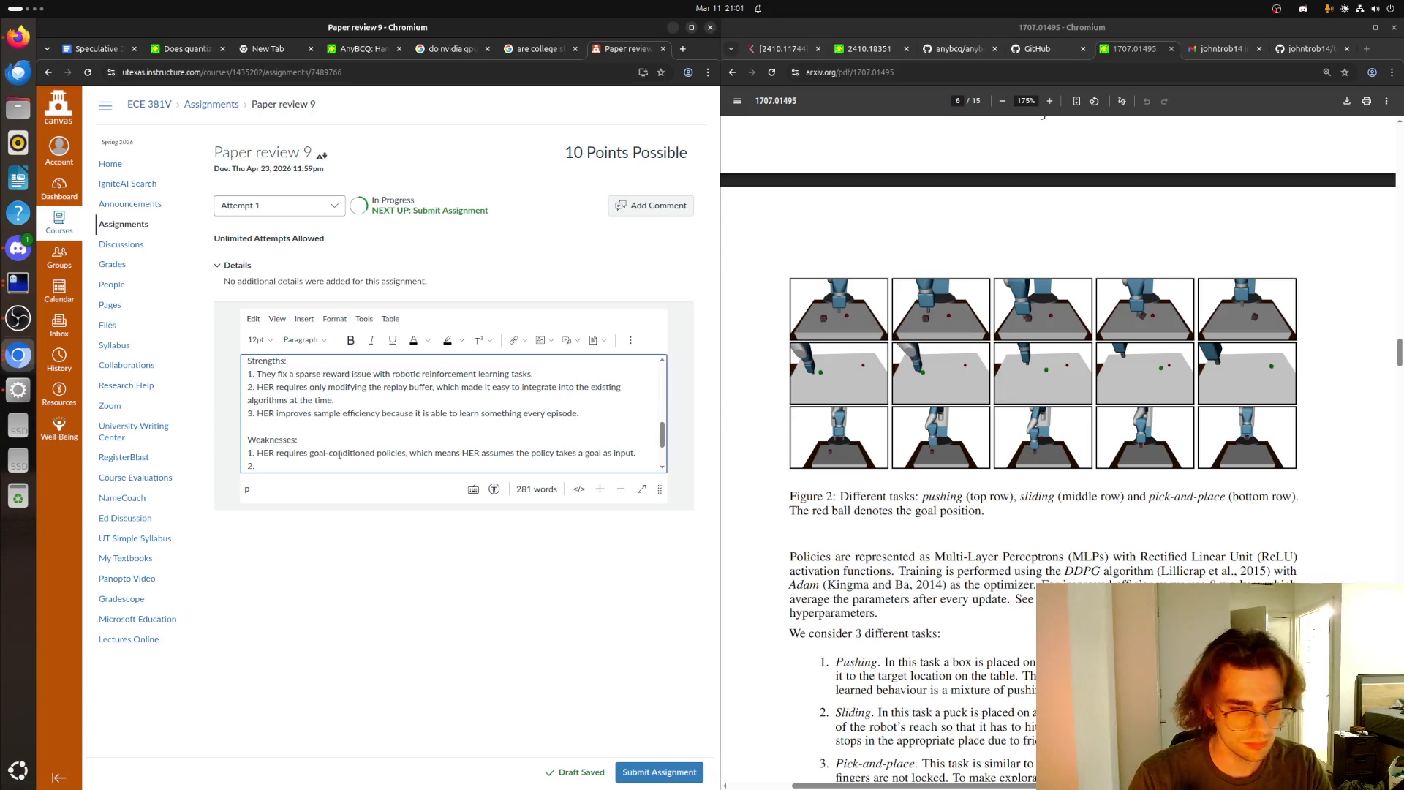
pyautogui.write('HER works best with binary')
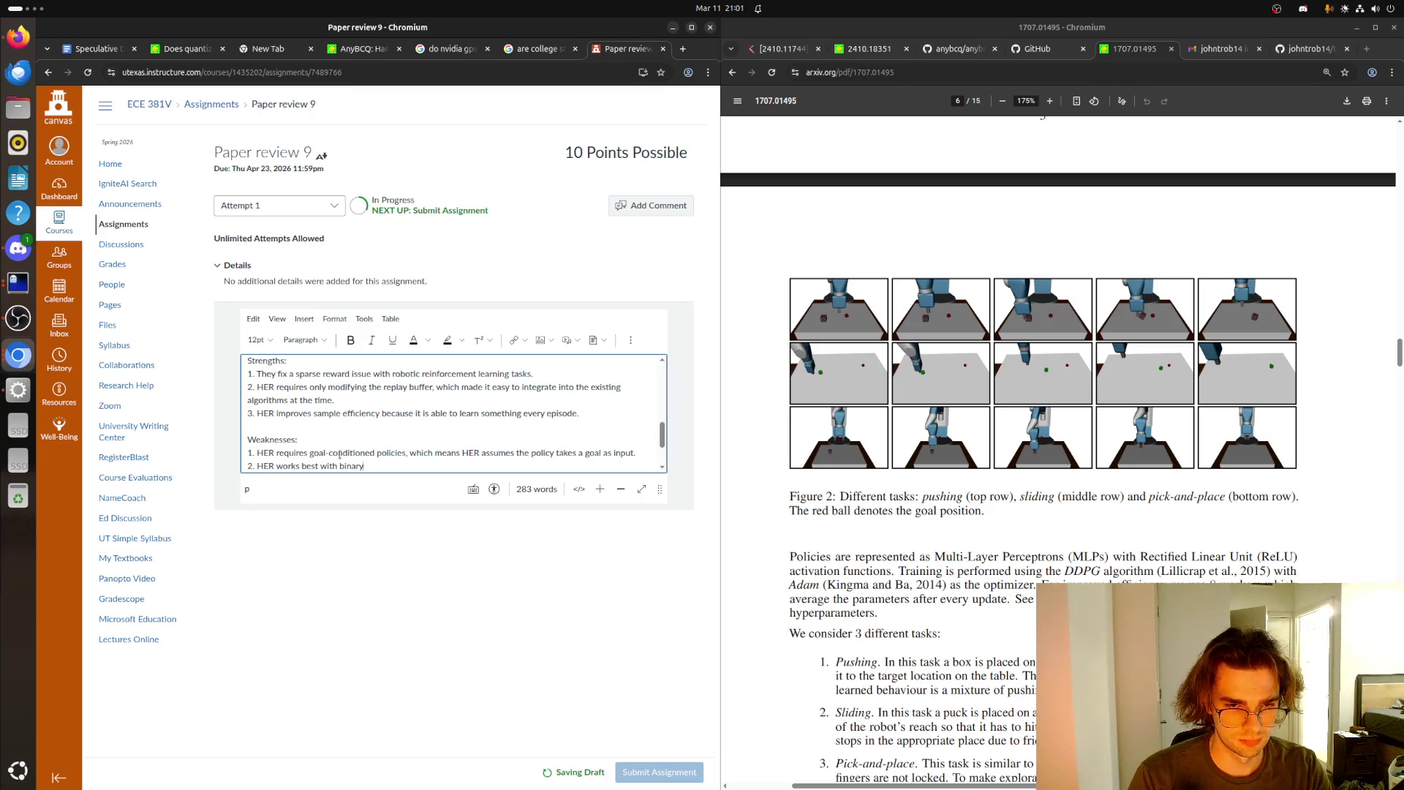
pyautogui.write(' goal ta')
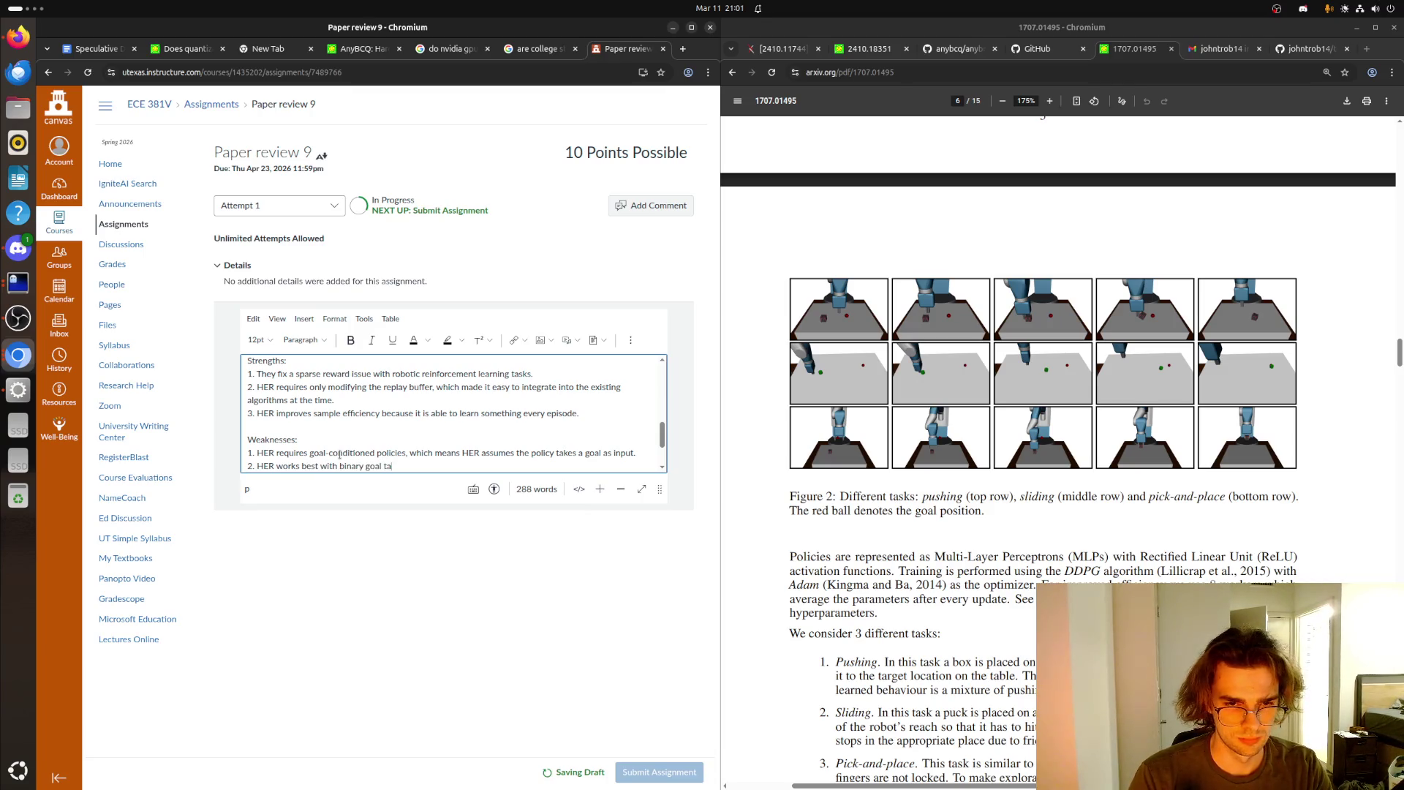
pyautogui.write('sks')
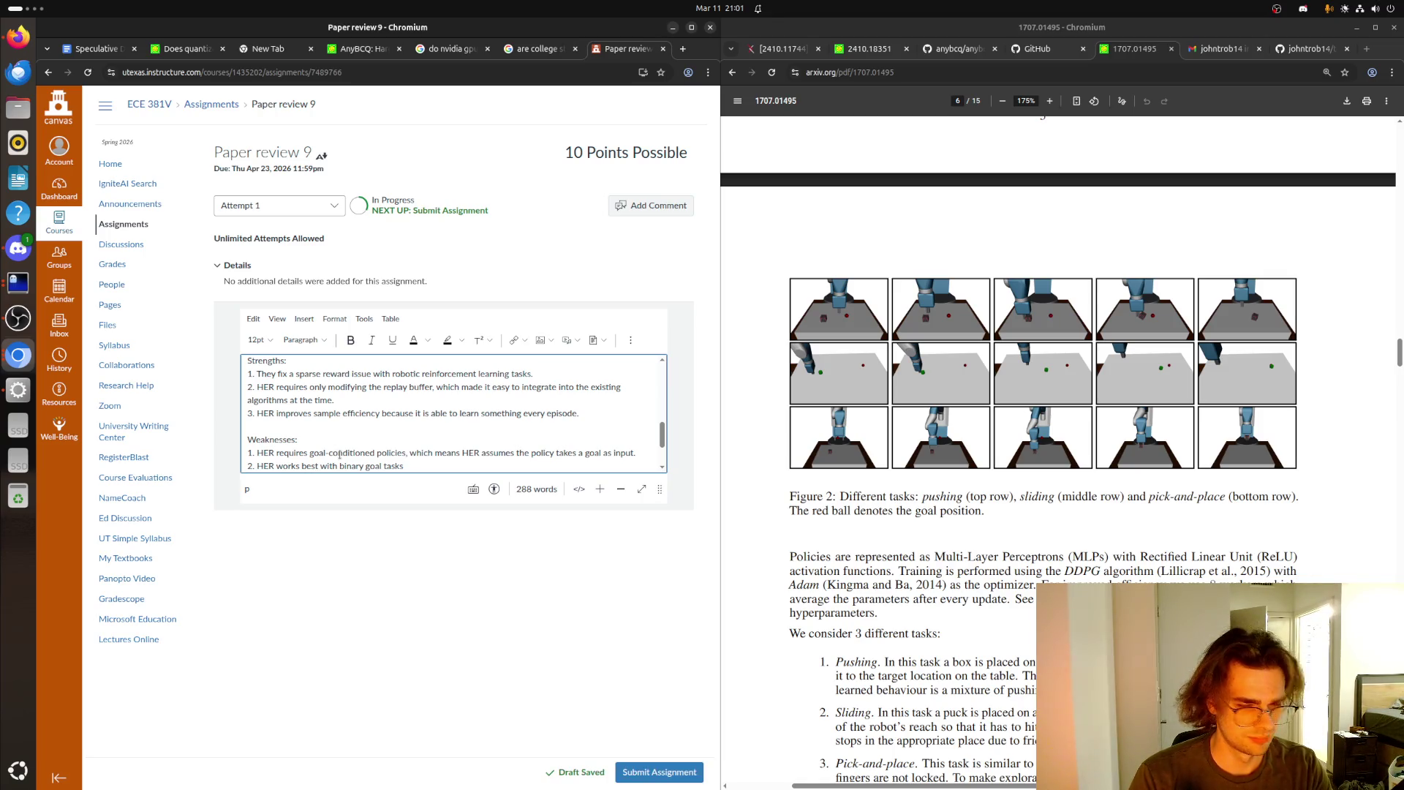
pyautogui.write(', and may be less effective with continuous reward problems;')
pyautogui.press('BackSpace')
pyautogui.write('.')
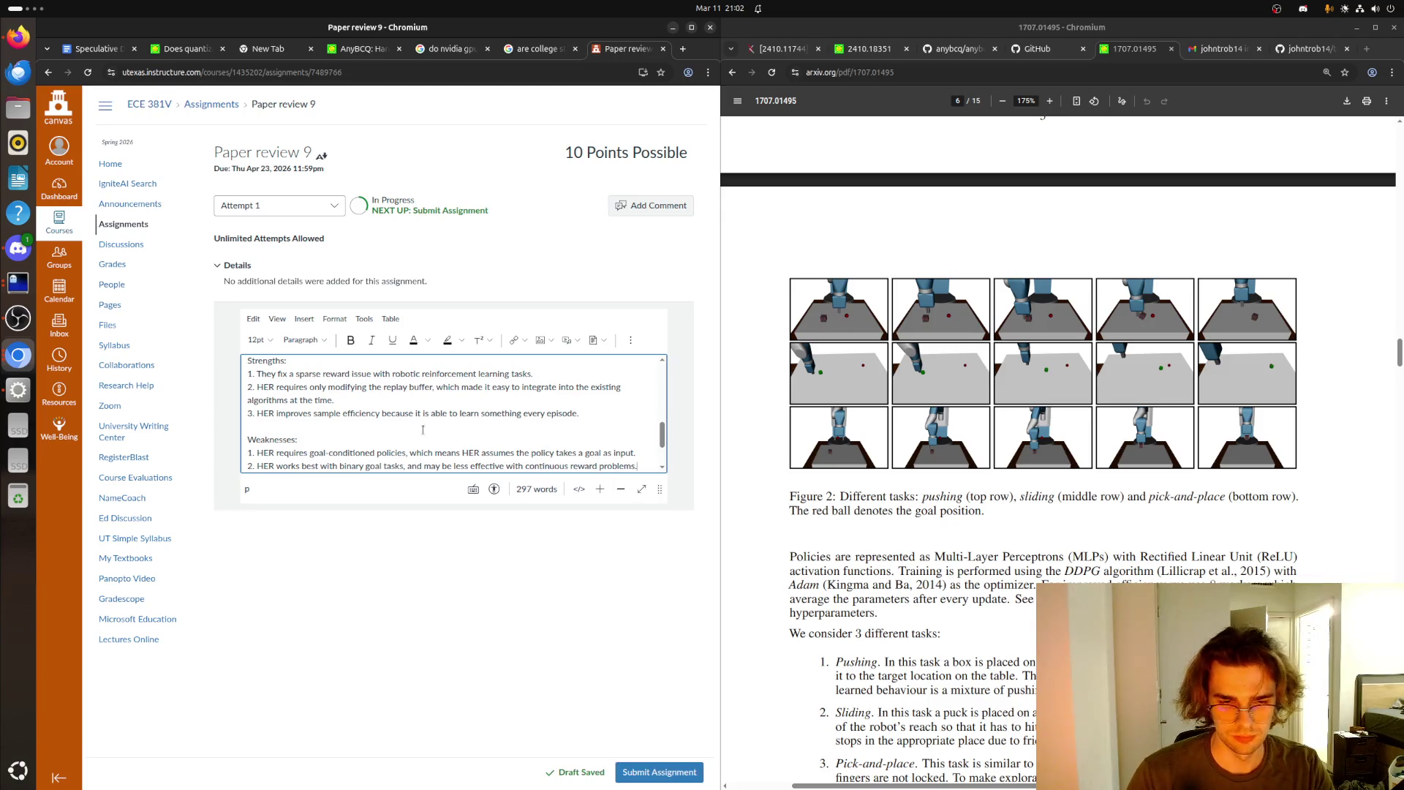
pyautogui.scroll(-2, 423, 430)
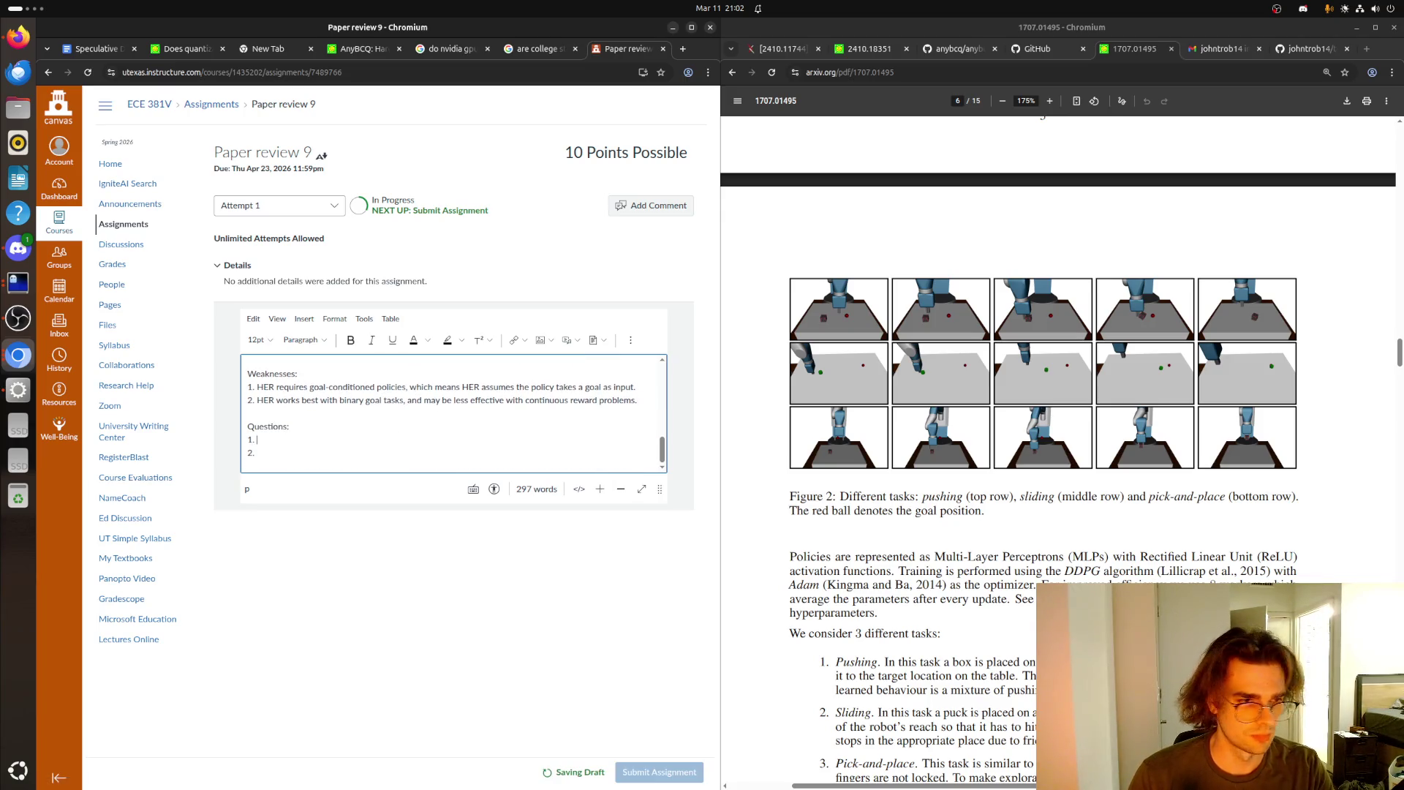
pyautogui.hotkey('alt', 'Tab')
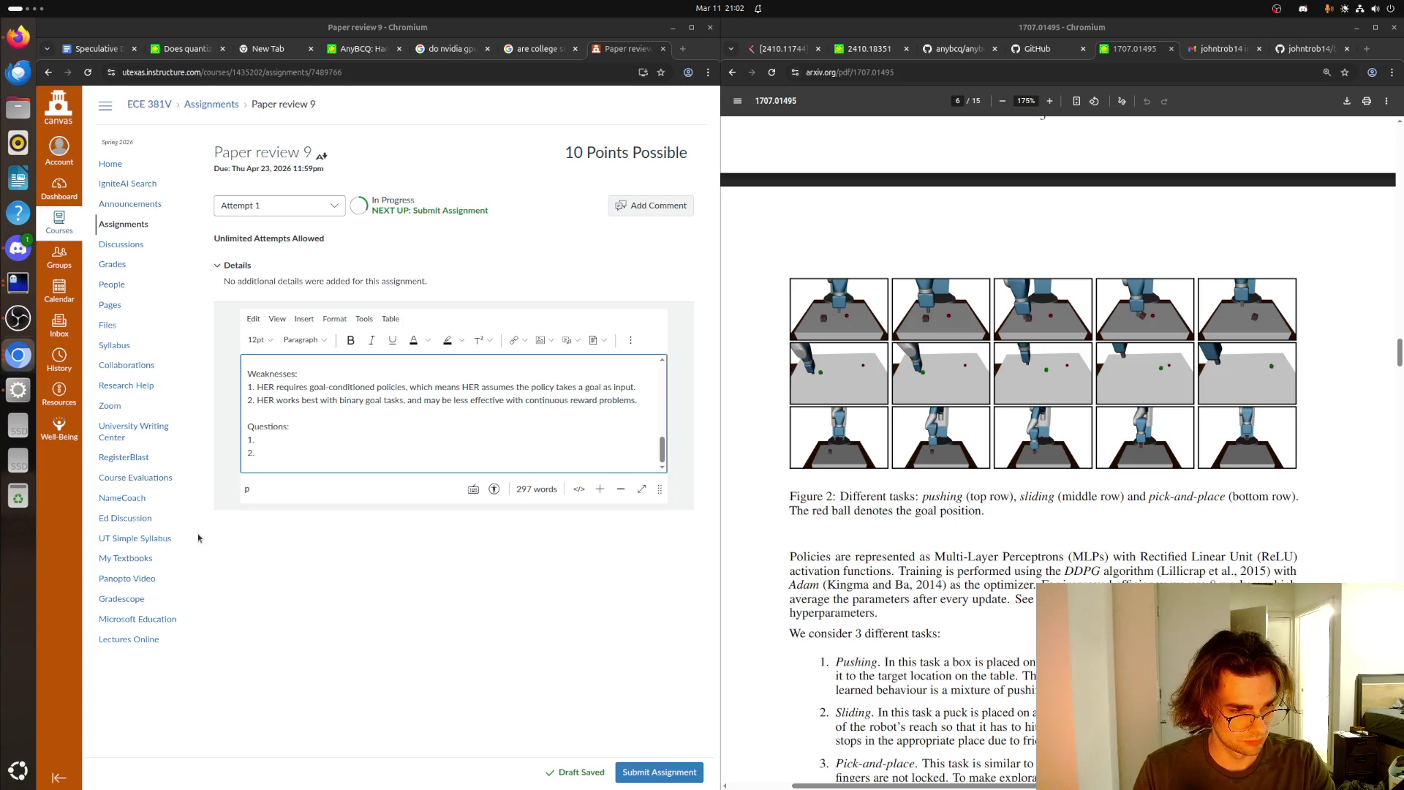
# - Write two questions: how to choose hindsight goals to replay, and how HER handles dynamically changing goals
pyautogui.click(293, 441)
pyautogui.write('How should we choose w')
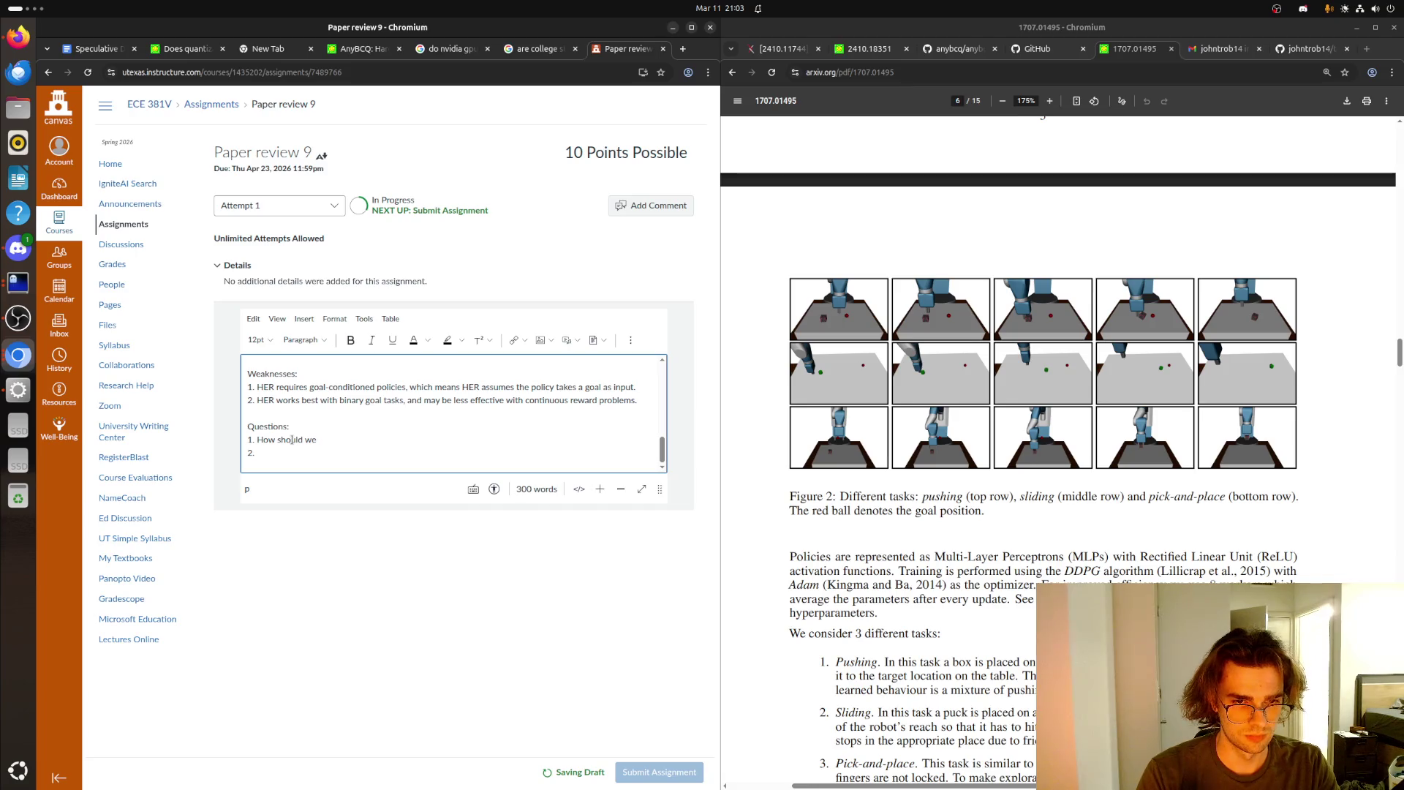
pyautogui.write('hich hindsight goals ')
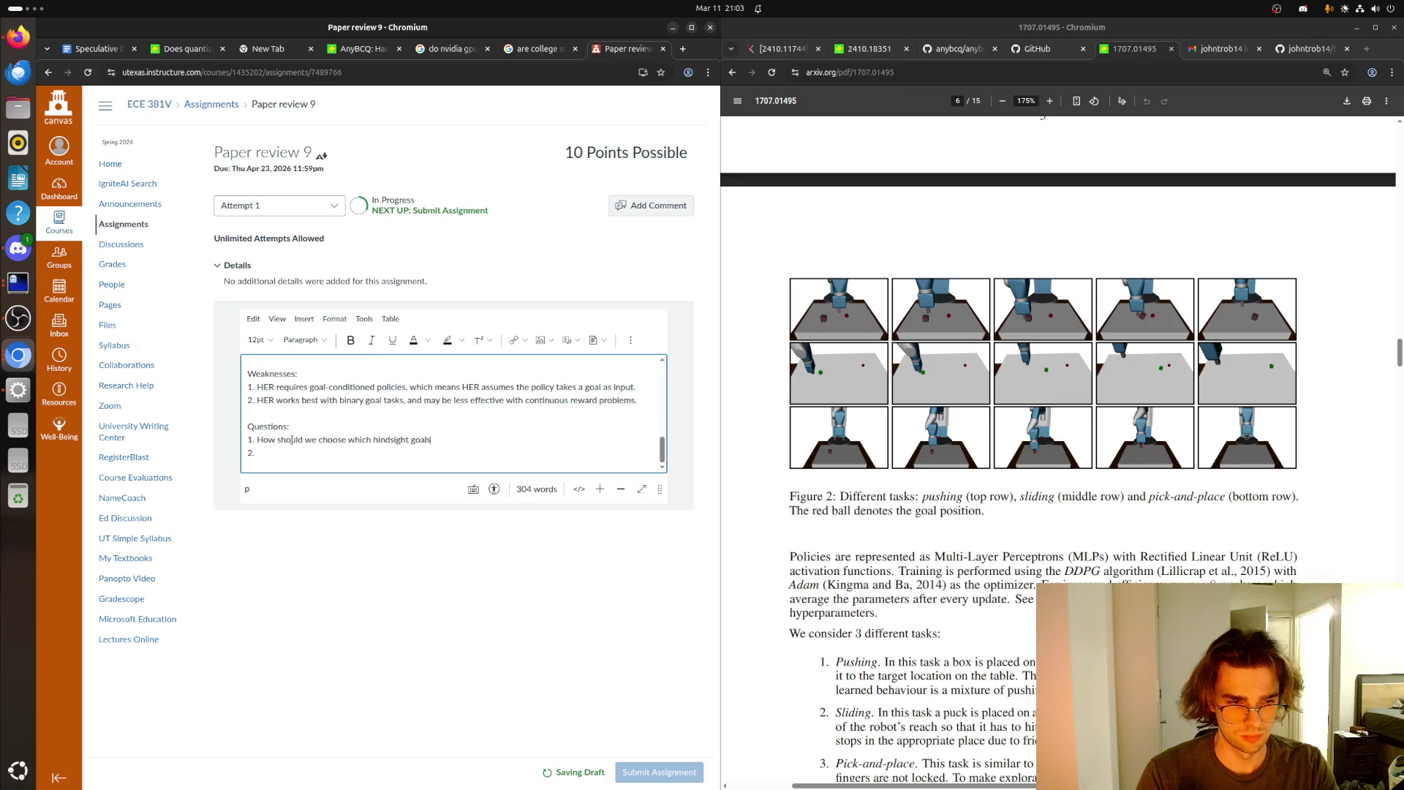
pyautogui.write('to replay?')
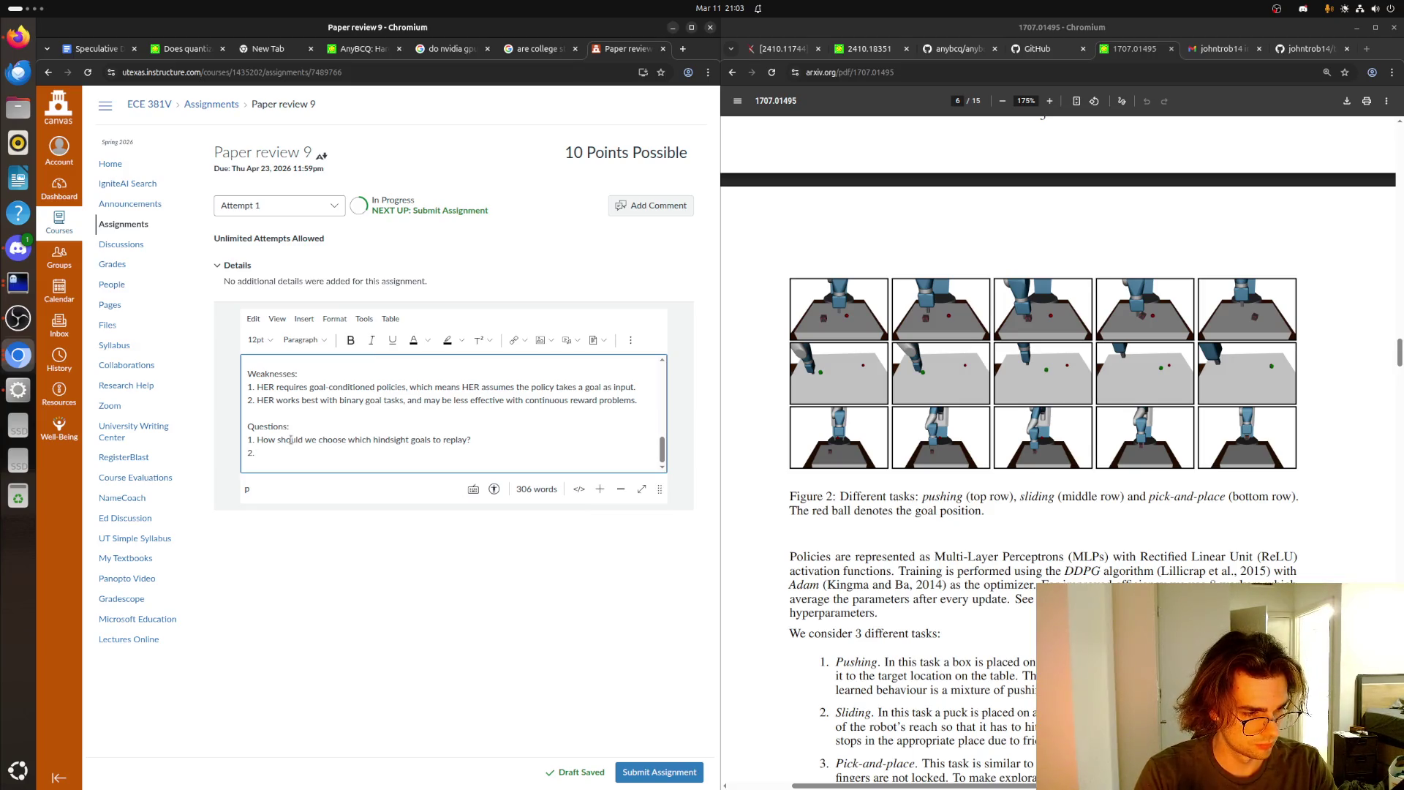
pyautogui.write('H')
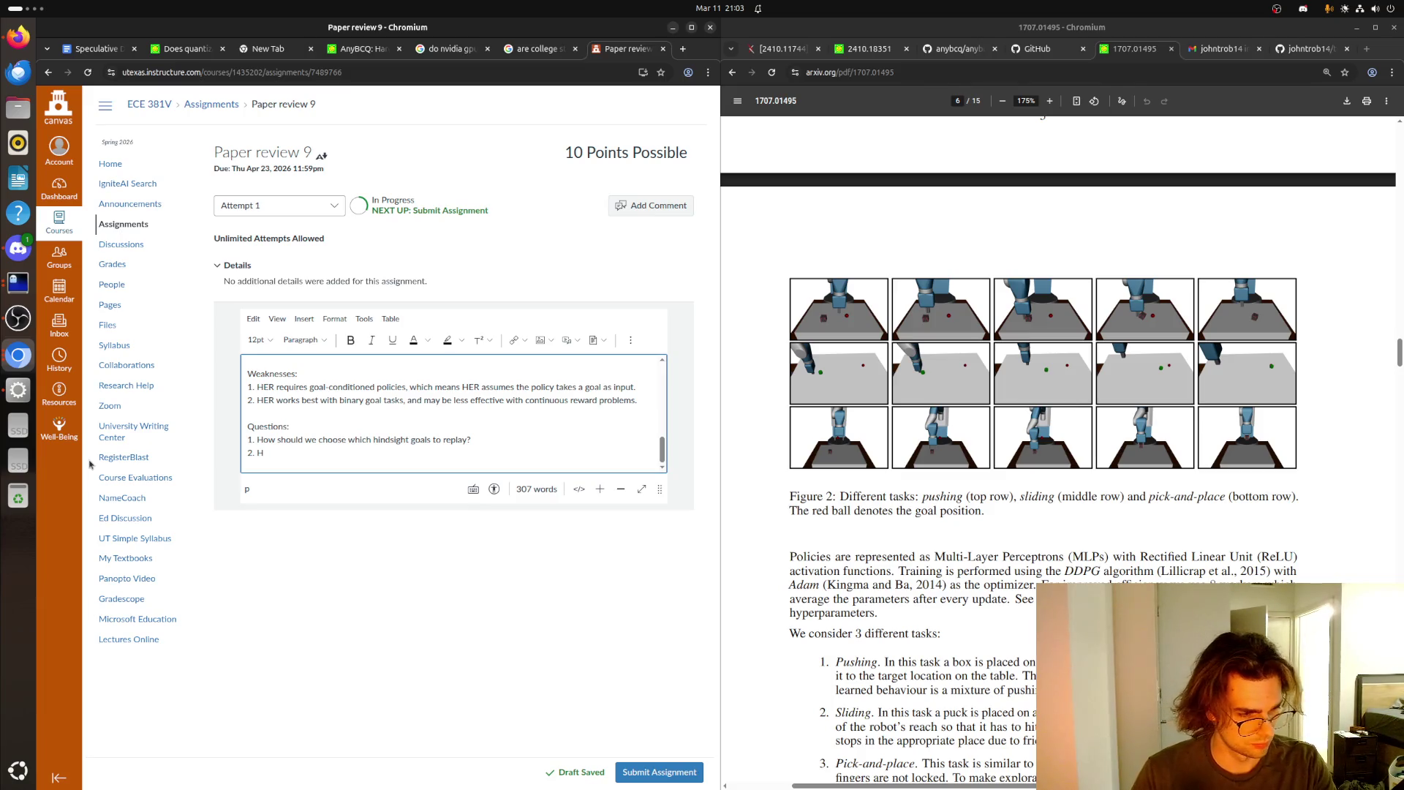
pyautogui.write('ow would HERE')
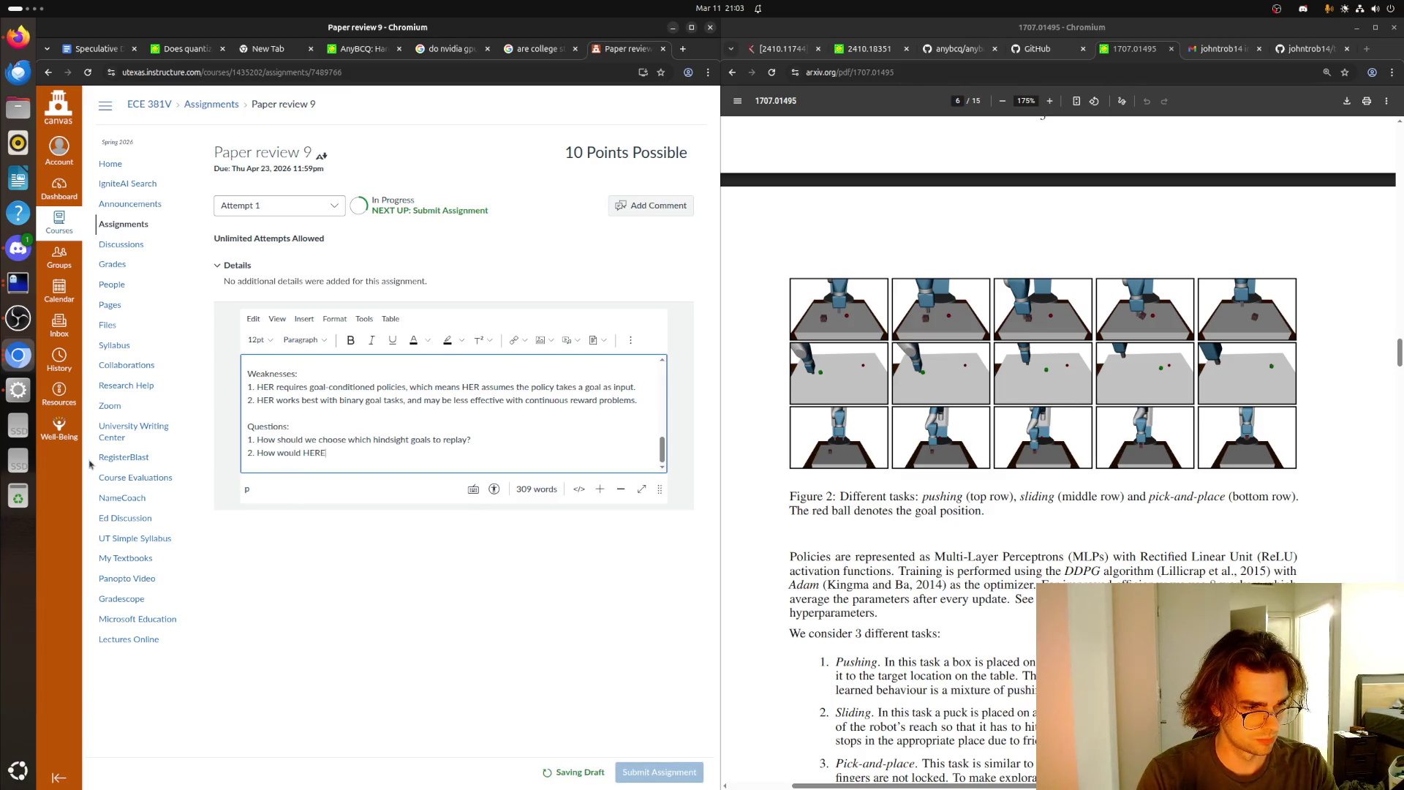
pyautogui.press('BackSpace')
pyautogui.write(' behave in t')
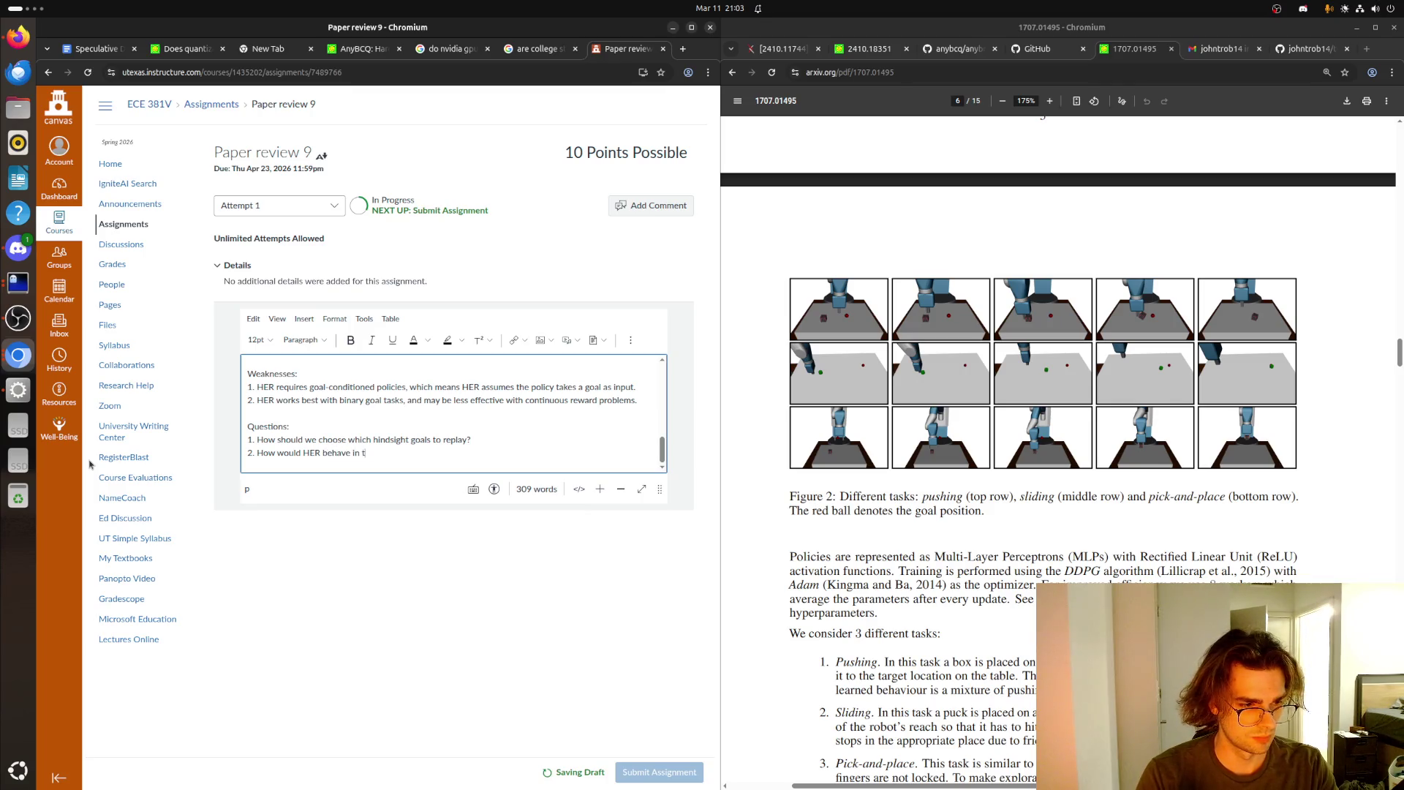
pyautogui.write('ask where go')
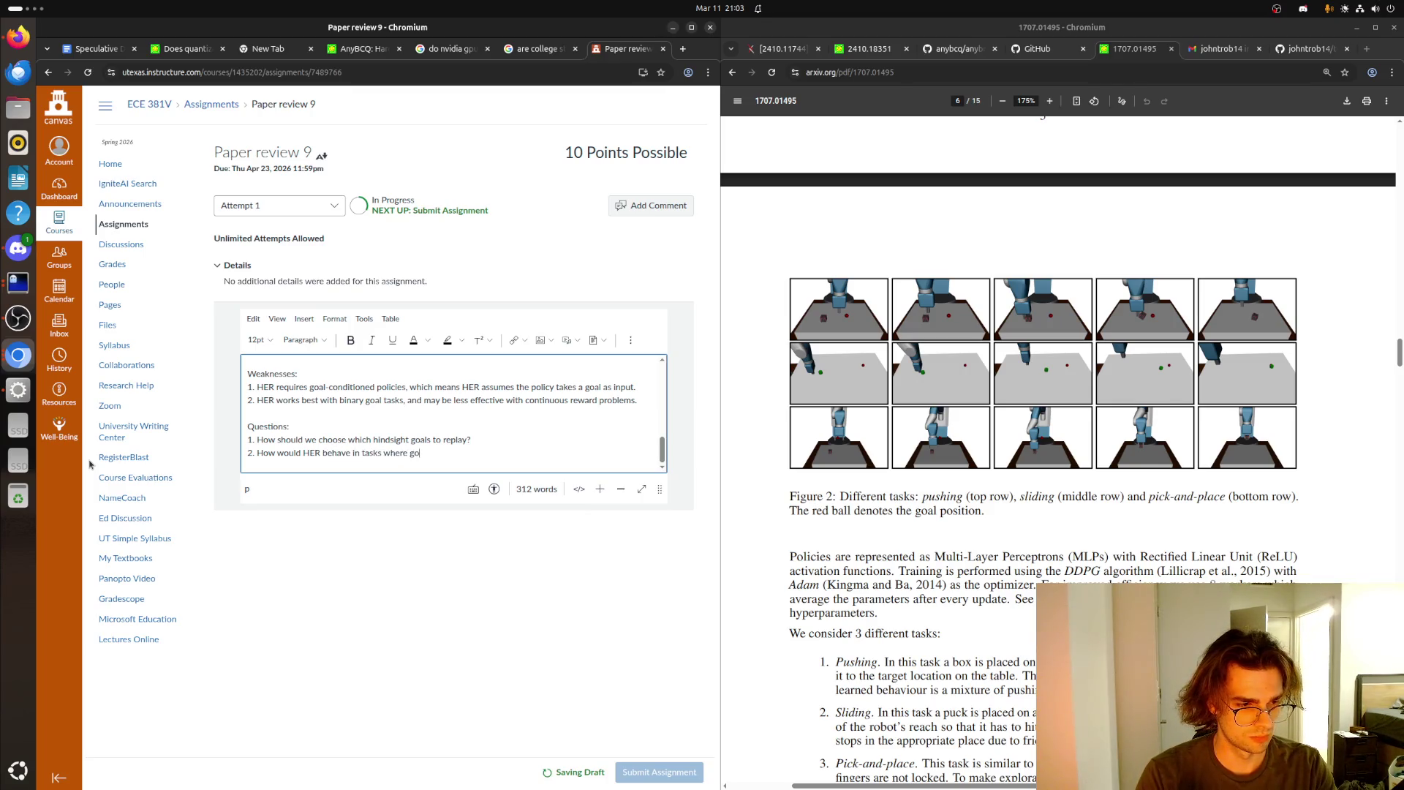
pyautogui.write('als change ')
pyautogui.write('dynamically wh')
pyautogui.write('ith the envo')
pyautogui.write('rn')
pyautogui.press('BackSpace')
pyautogui.press('BackSpace')
pyautogui.press('BackSpace')
pyautogui.write('ironment?')
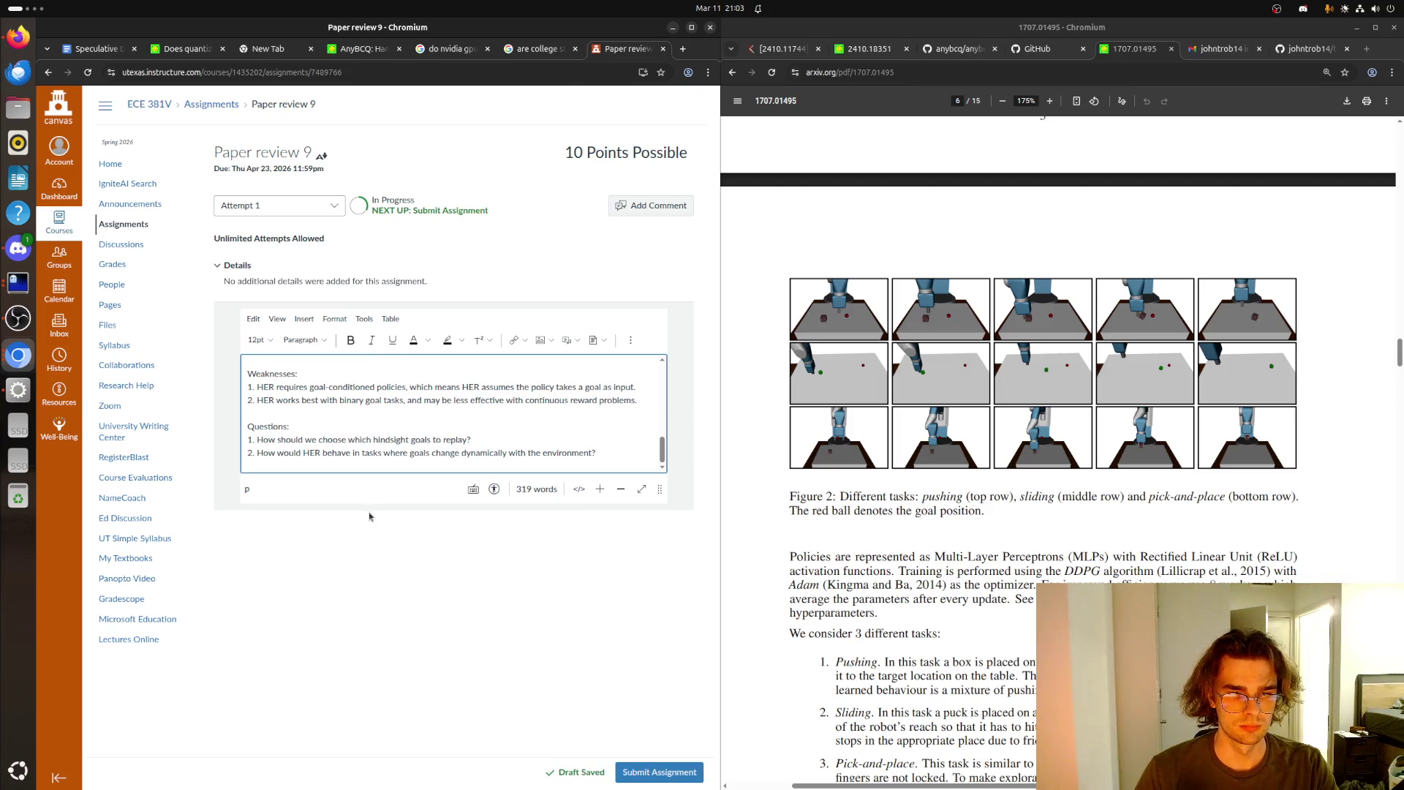
pyautogui.scroll(10, 359, 437)
pyautogui.scroll(-10, 359, 437)
# - Submit Paper review 9 and view the Attempt 1 submission record
pyautogui.click(655, 773)
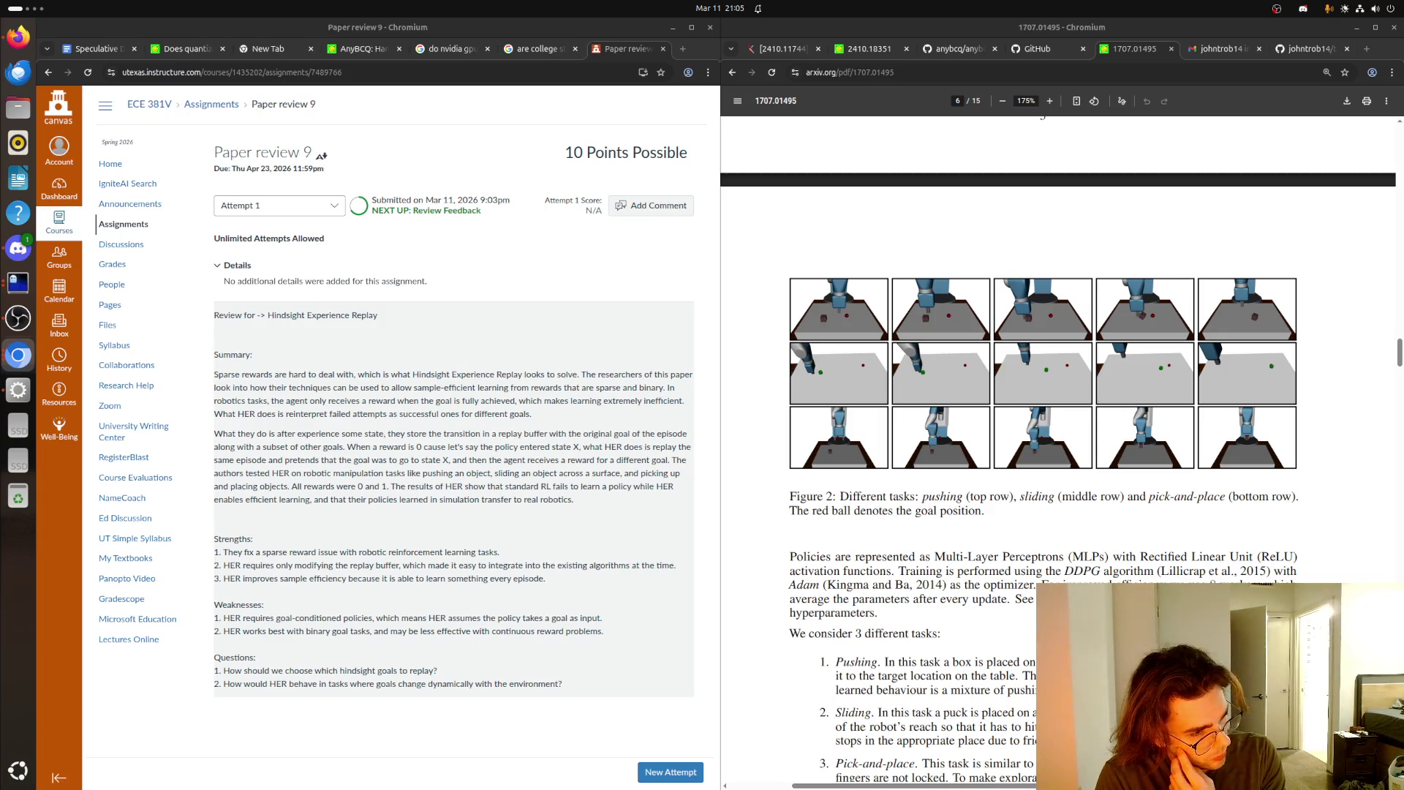
pyautogui.scroll(-8, 970, 729)
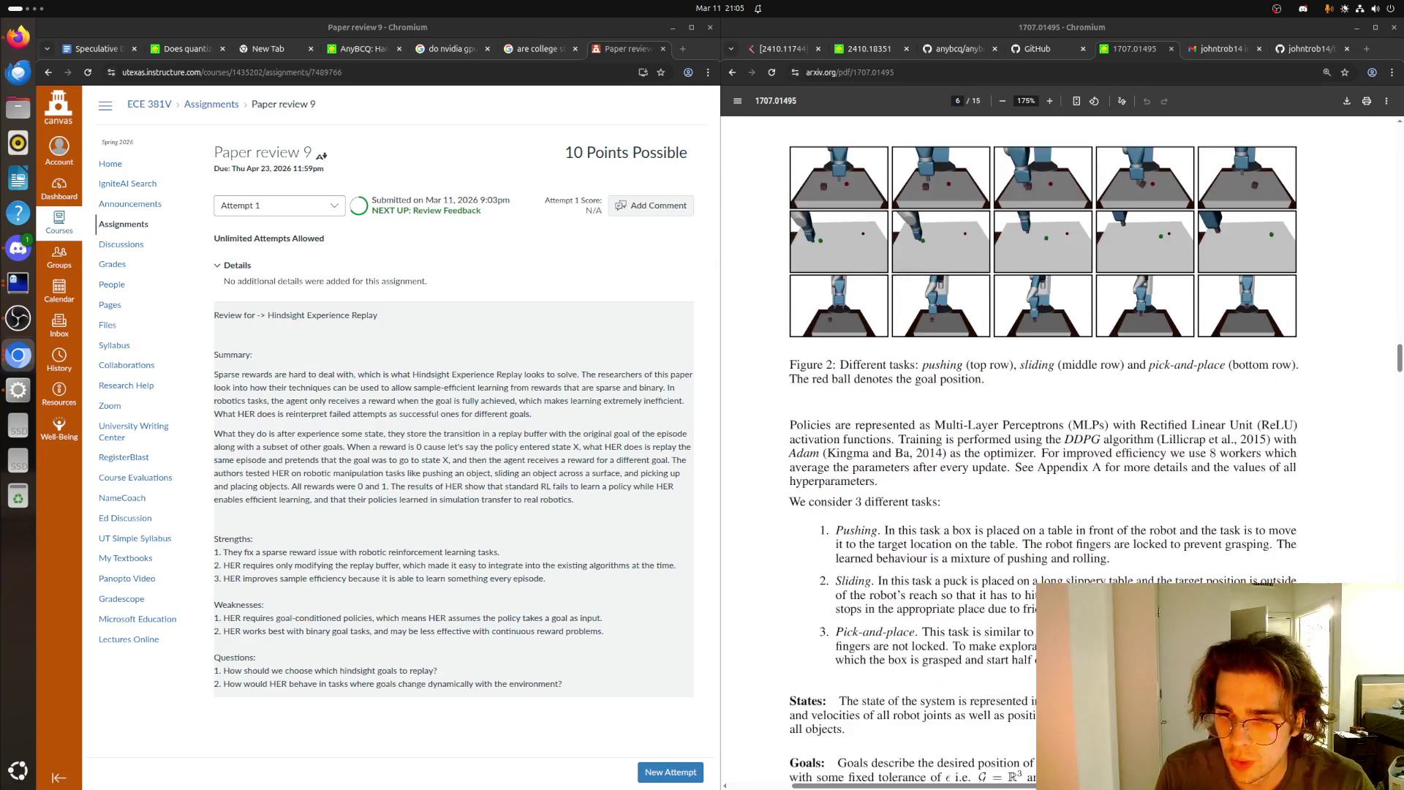
pyautogui.scroll(-10, 914, 746)
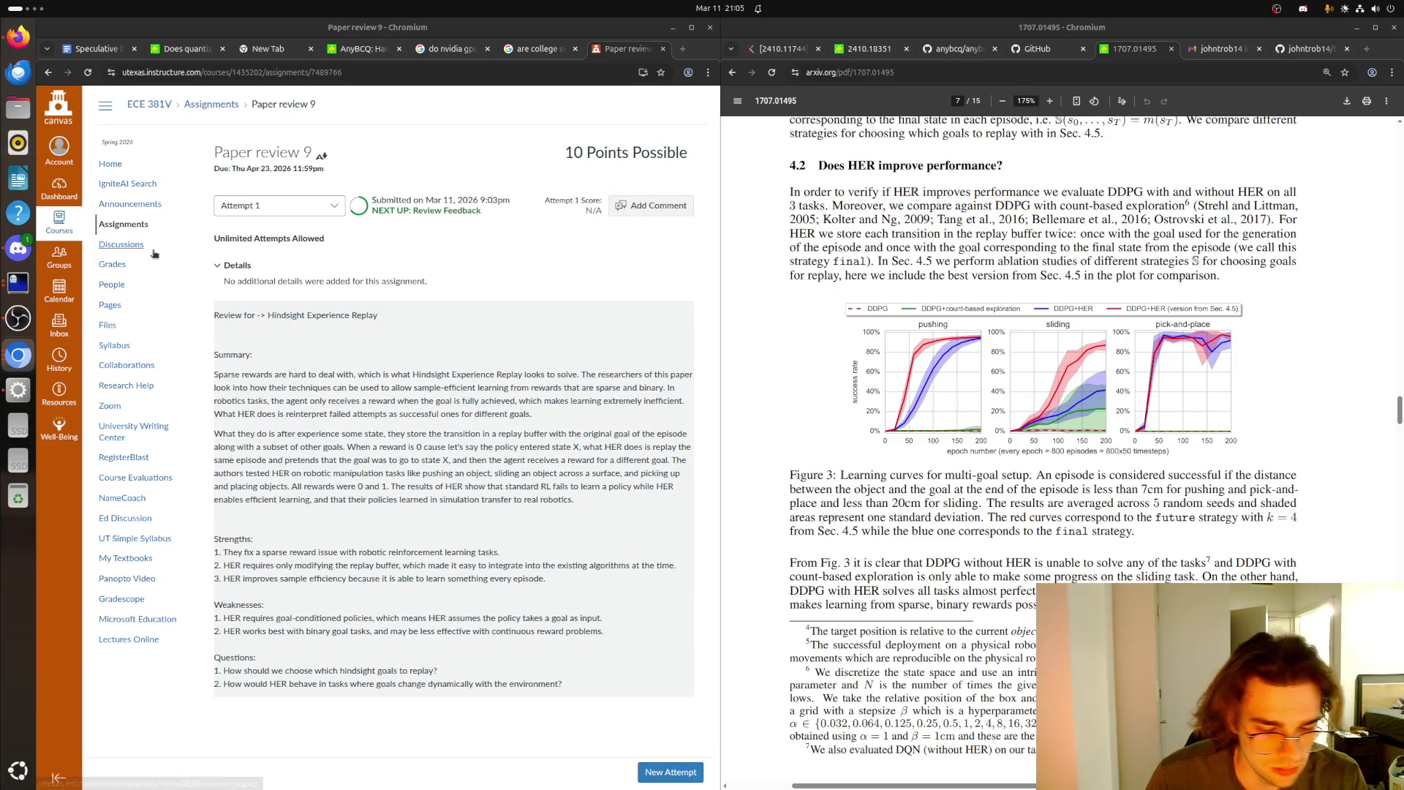
# - Glance at the terminal on the other workspace, then scroll the HER paper further
pyautogui.press('super+Page_Down')
pyautogui.press('super+Page_Up')
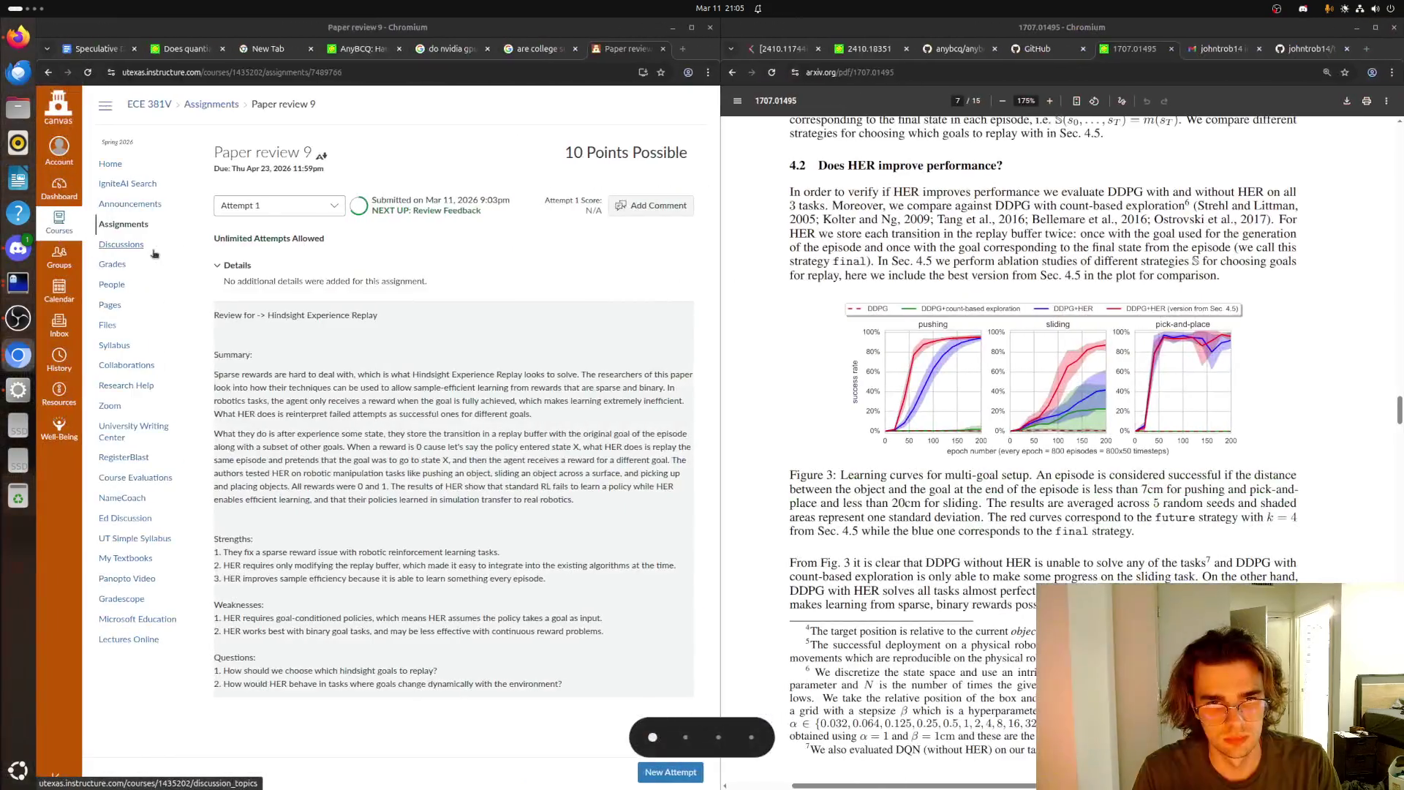
pyautogui.press('super')
pyautogui.press('super')
pyautogui.press('super')
pyautogui.press('super')
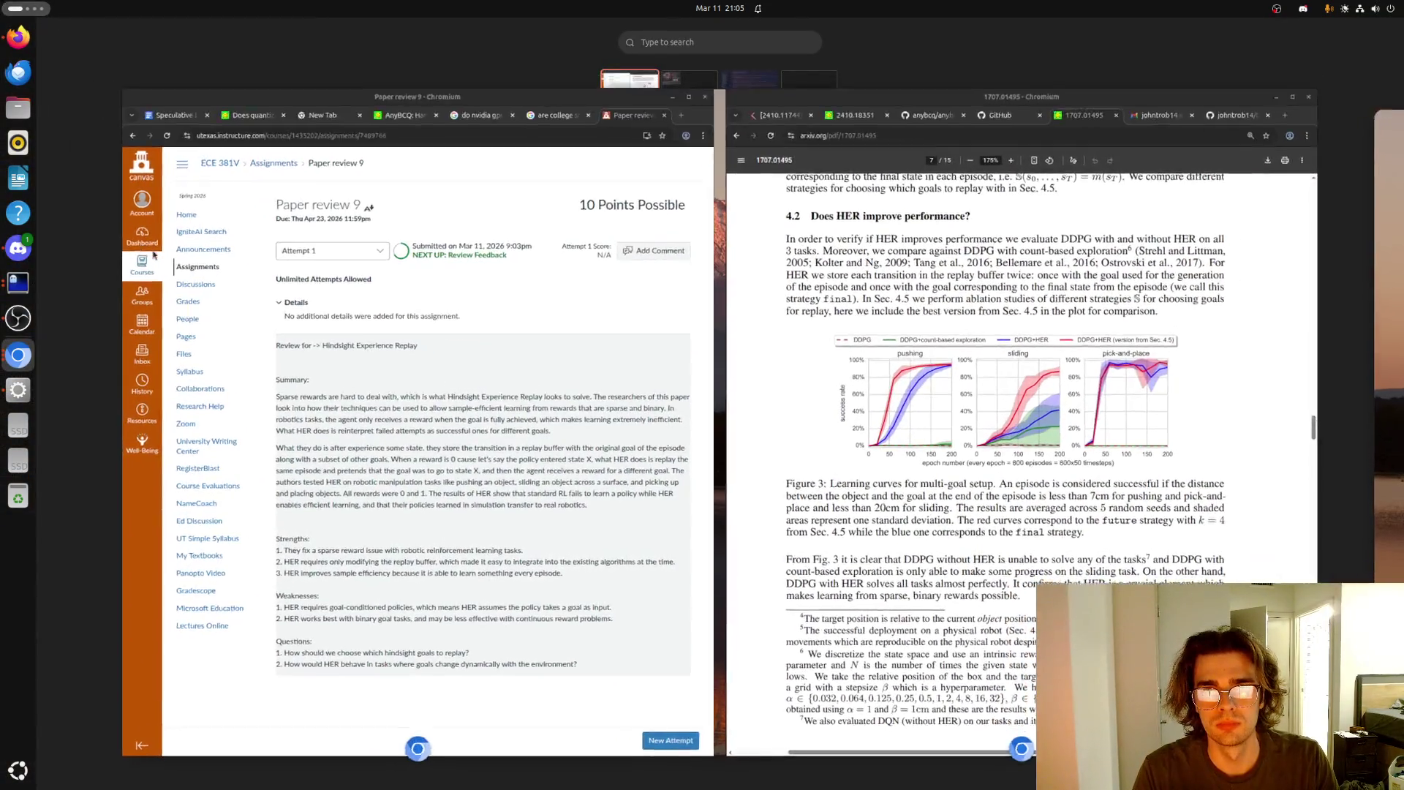
pyautogui.press('super')
pyautogui.press('super')
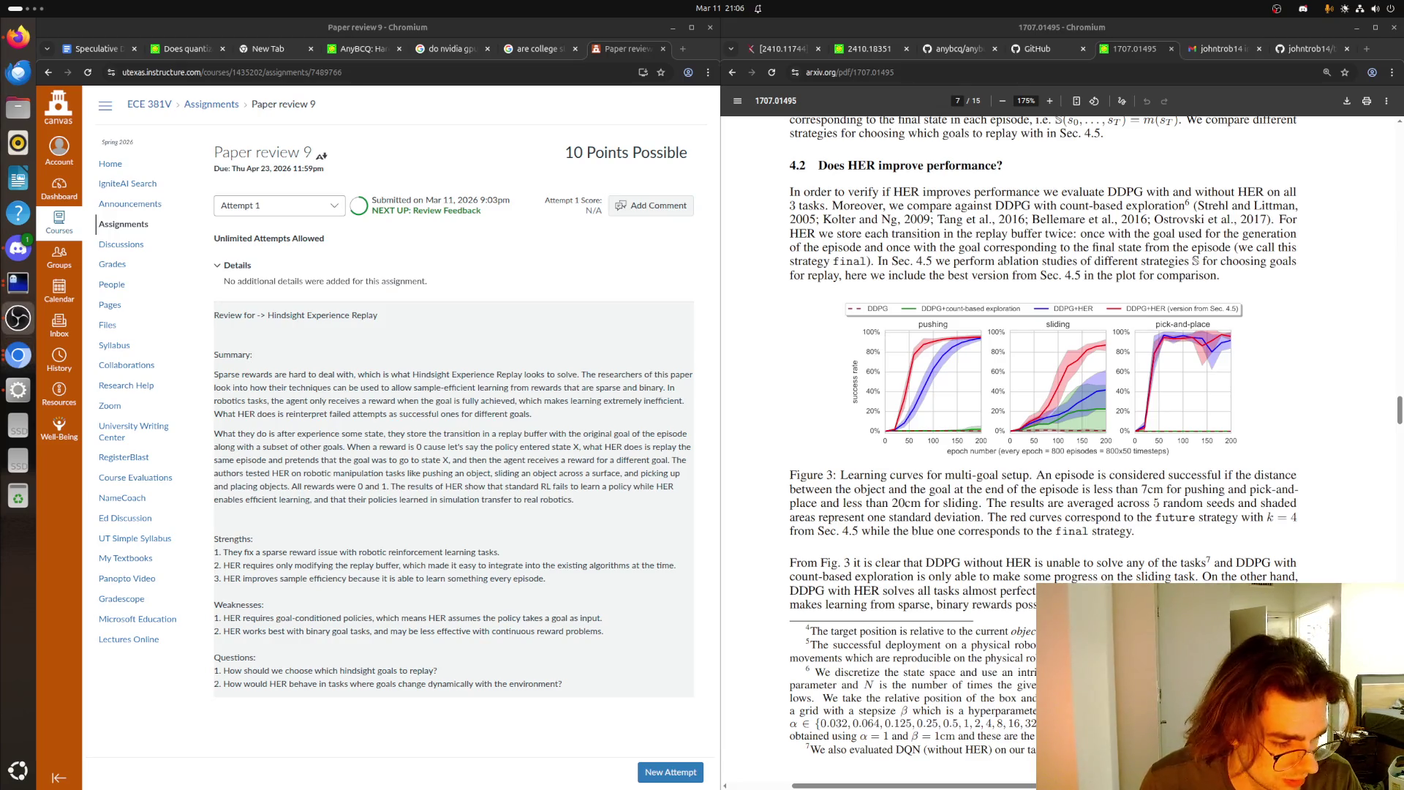
pyautogui.scroll(-3, 838, 388)
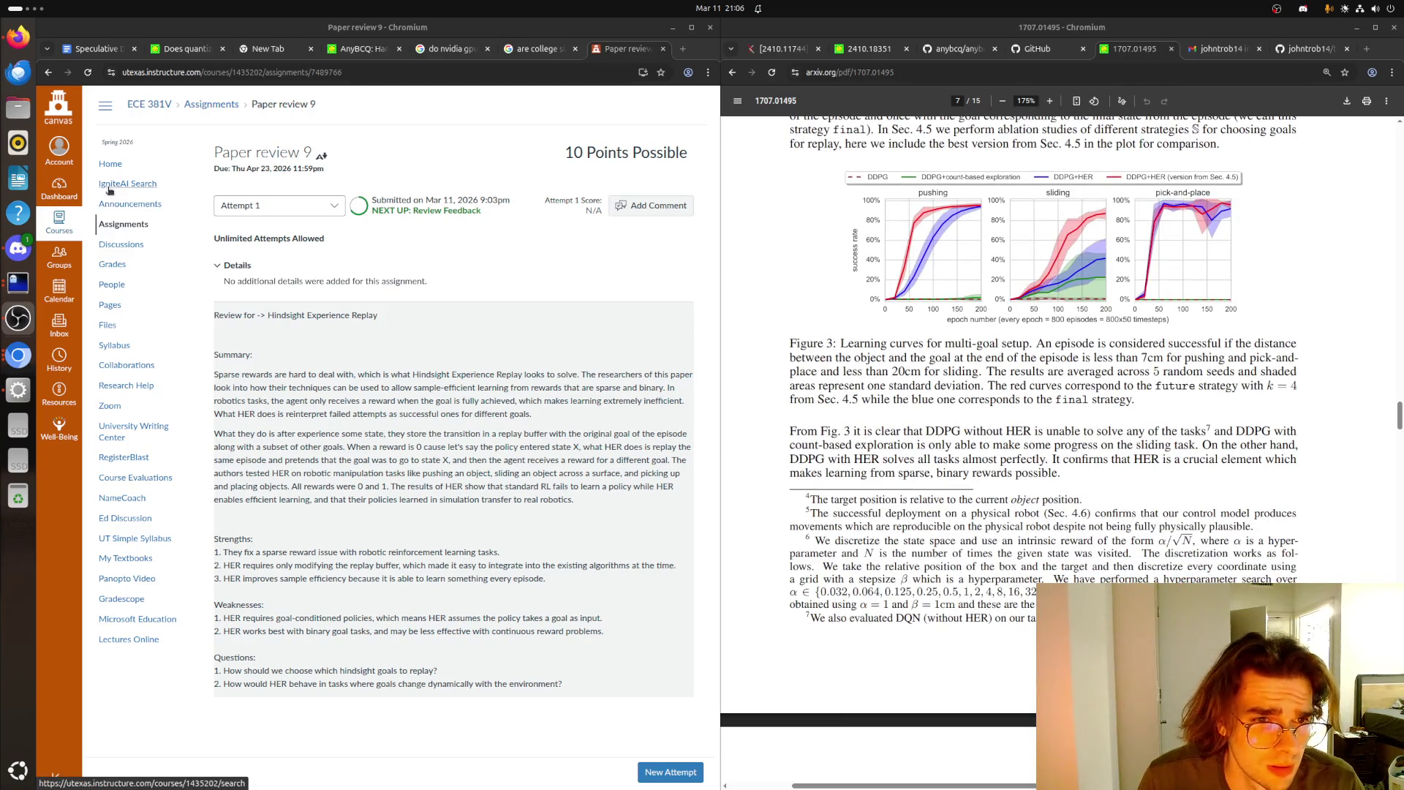
# - Close the arXiv, Gmail, profile and Dashboard tabs, leaving only the anybcq.cu kernel code
pyautogui.click(1170, 49)
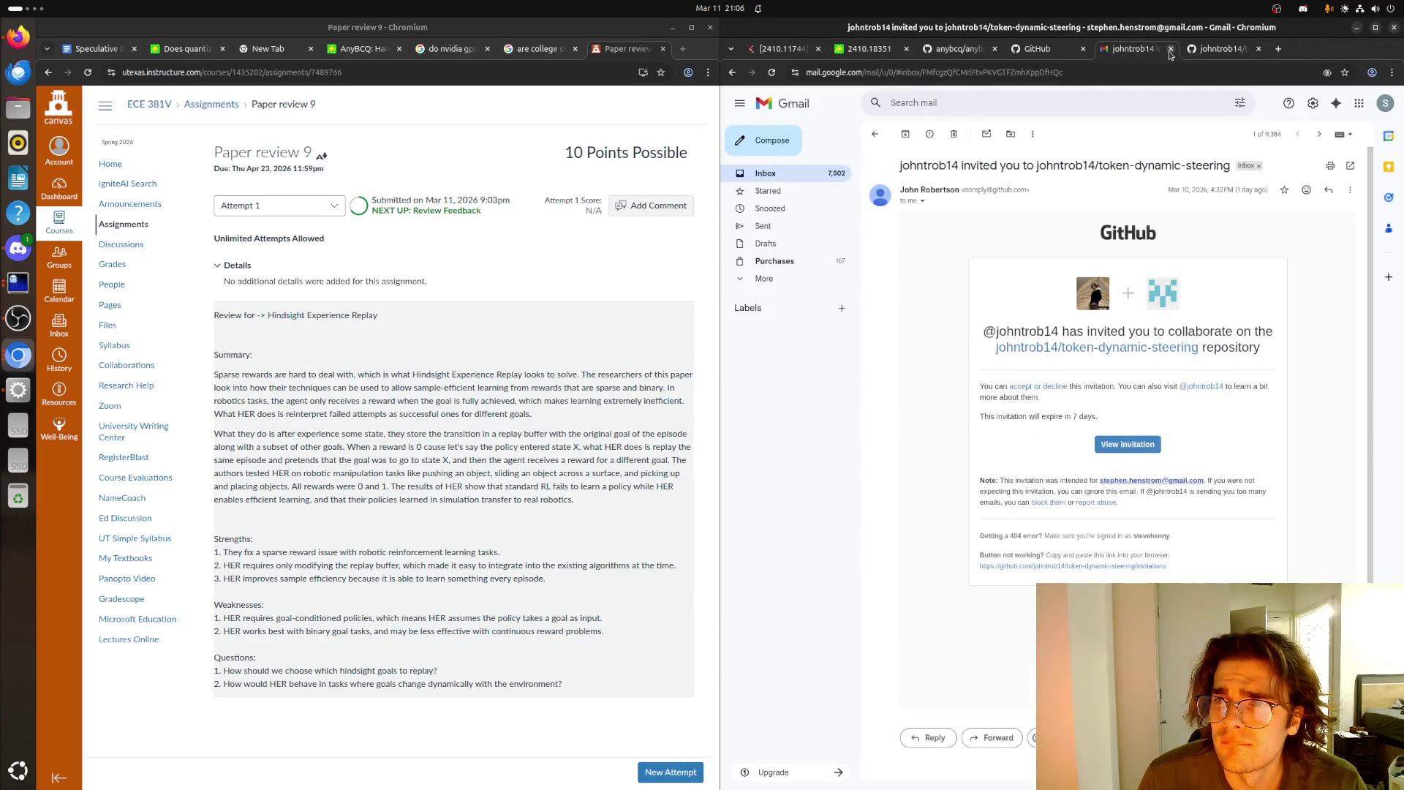
pyautogui.click(1171, 49)
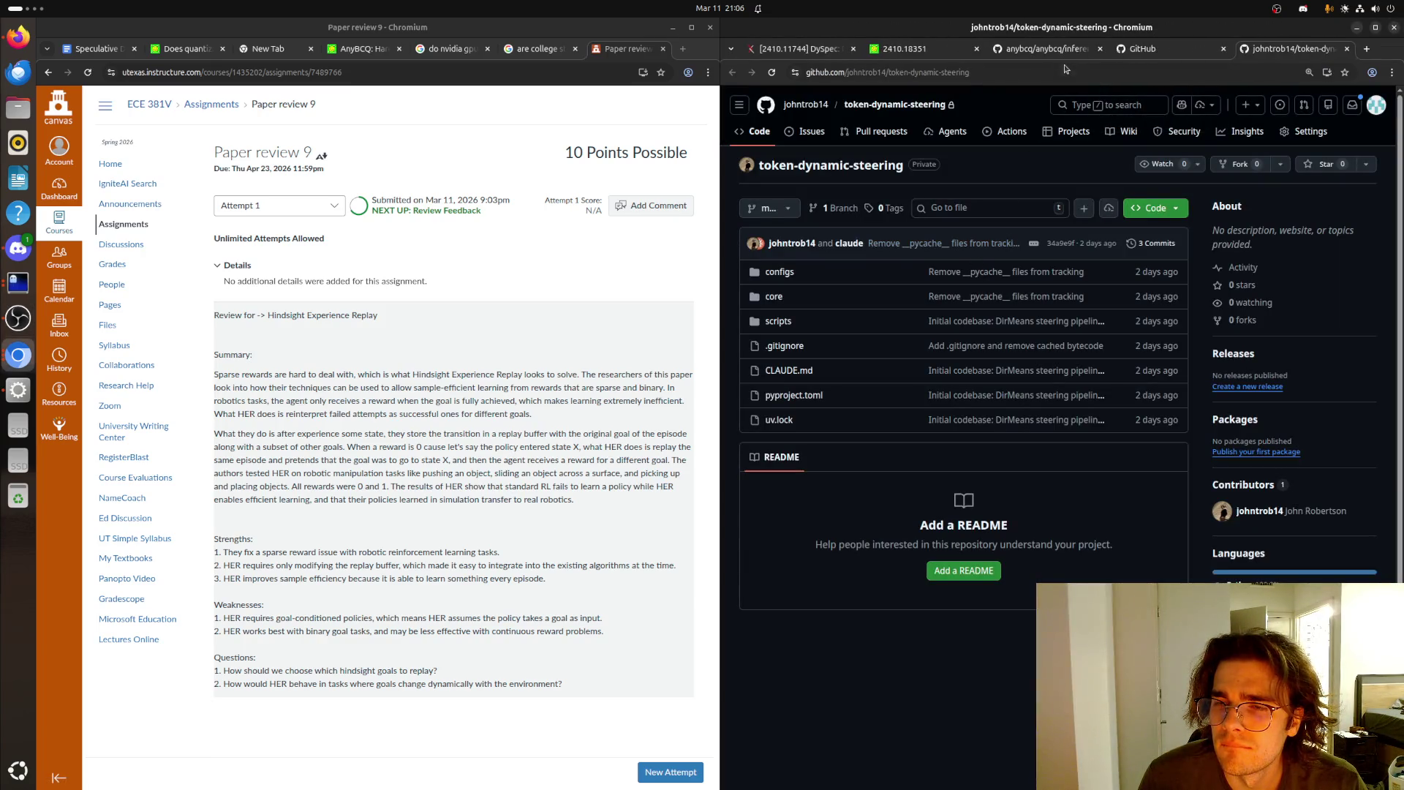
pyautogui.click(1176, 50)
pyautogui.click(1347, 49)
pyautogui.click(1259, 49)
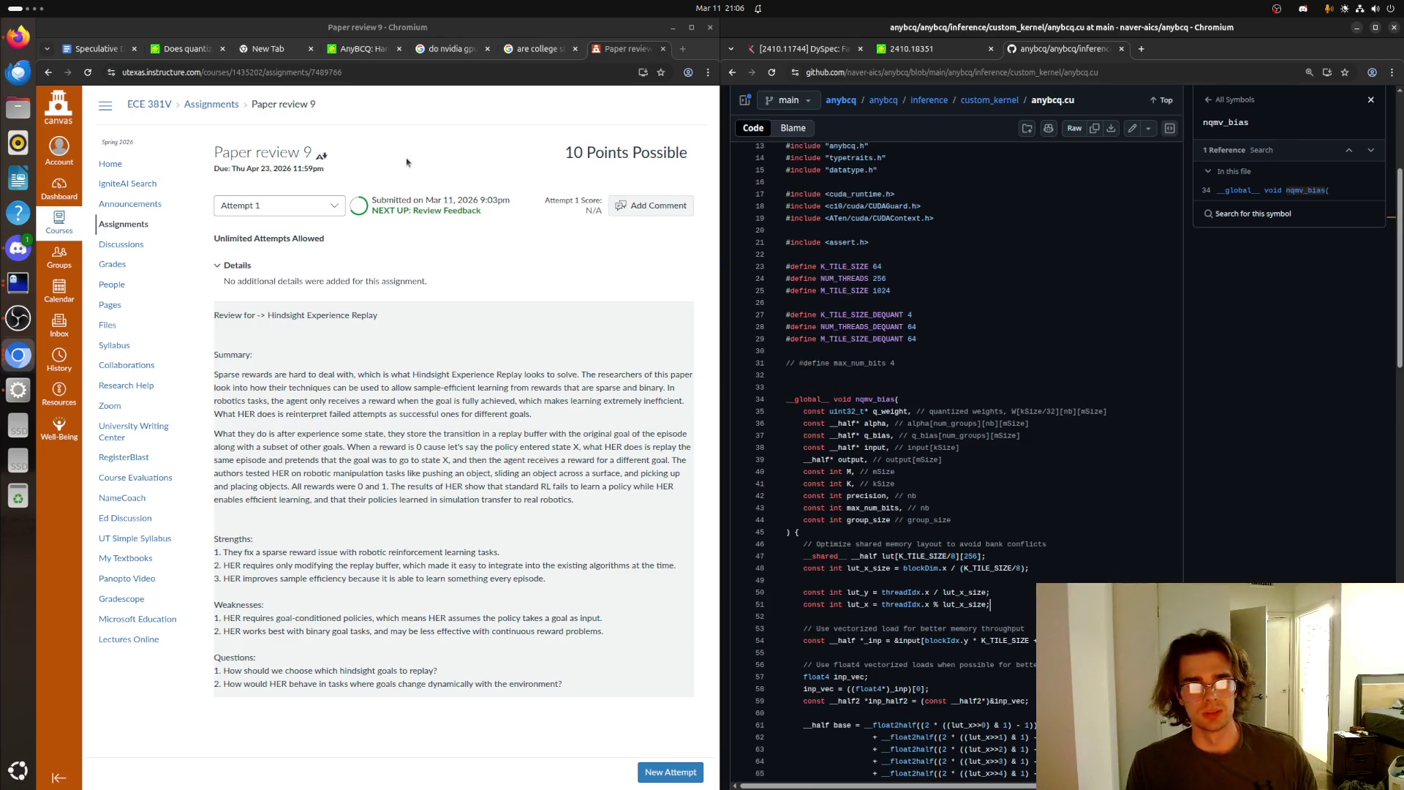
pyautogui.click(103, 36)
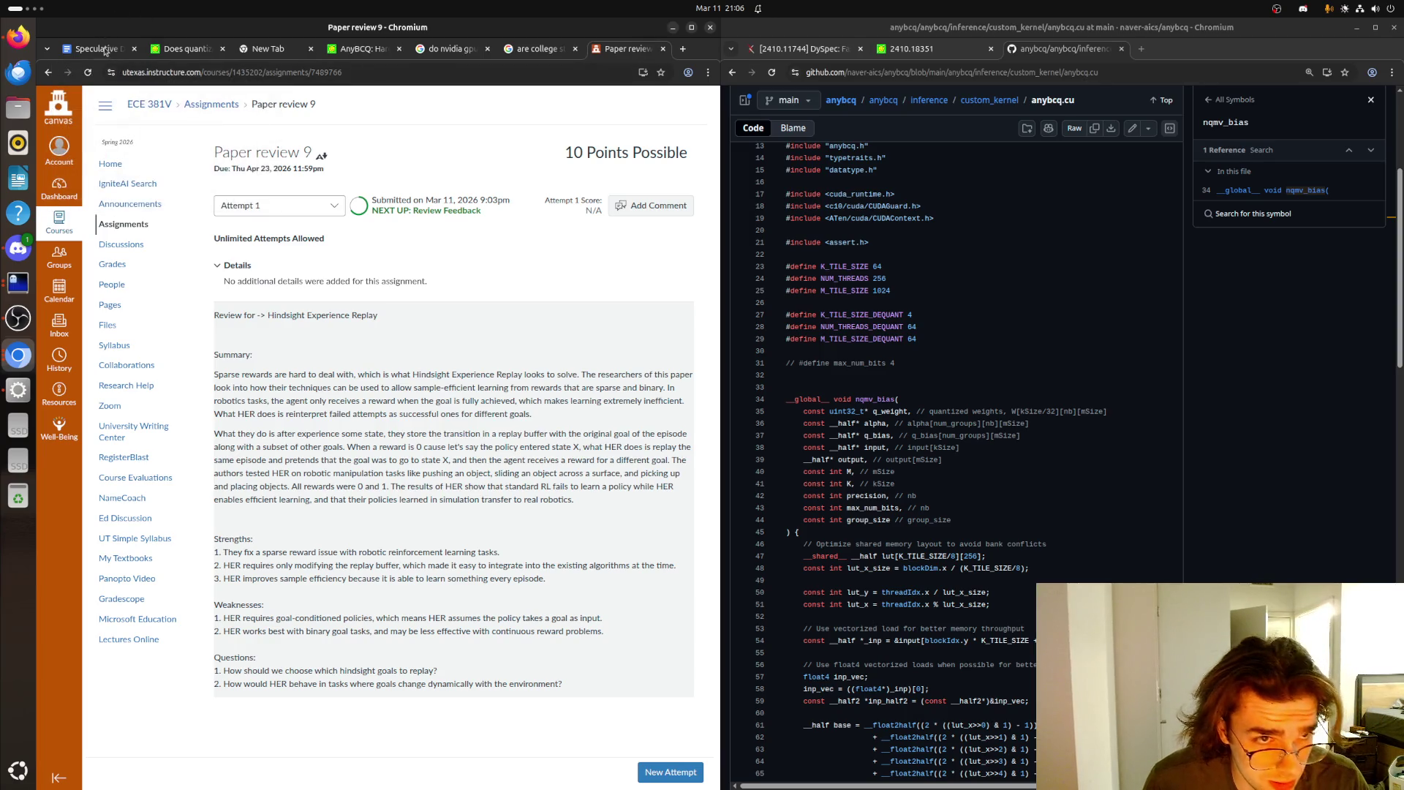
# - Bring up the Speculative Decoding Project notes and briefly select anybcq.cu lines 51–54
pyautogui.click(106, 49)
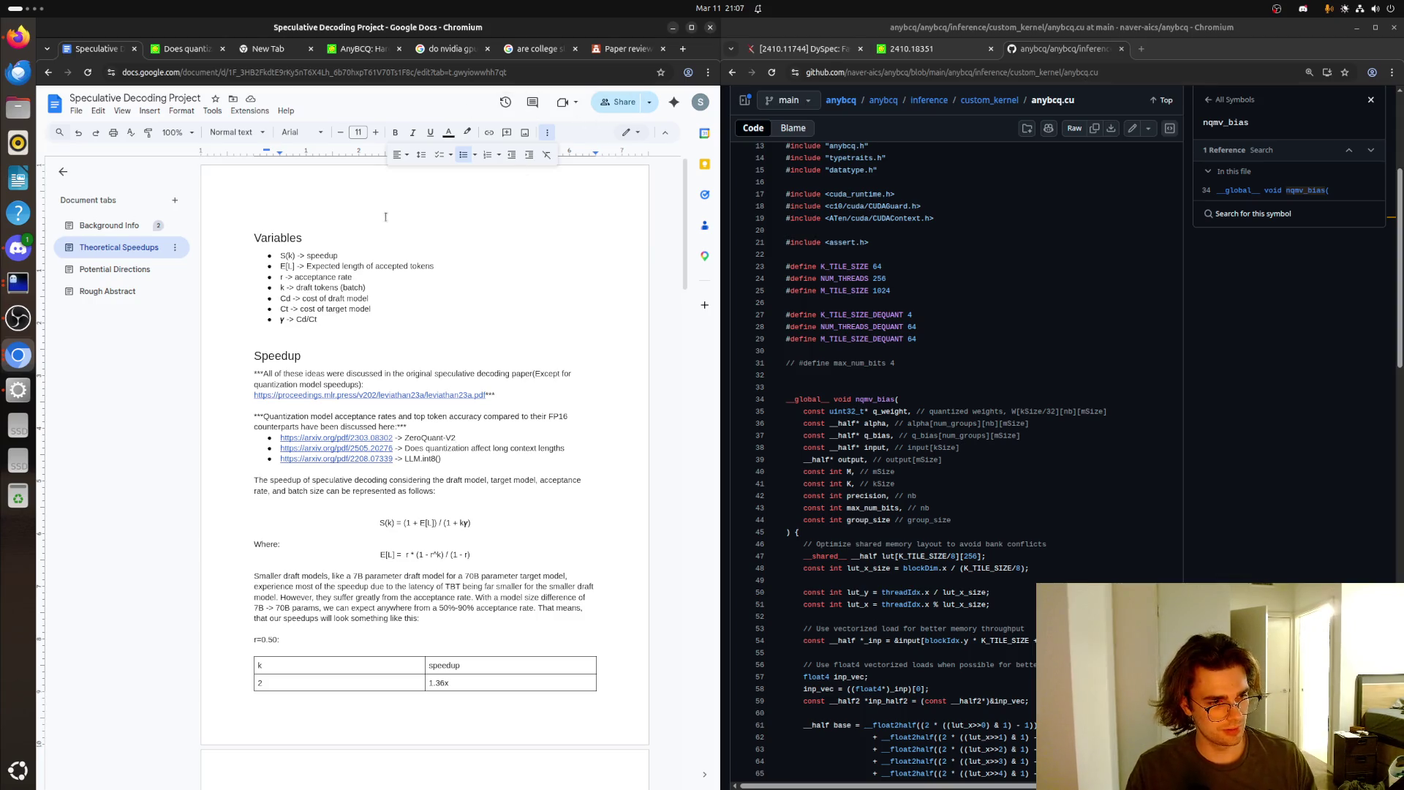
pyautogui.scroll(-10, 935, 457)
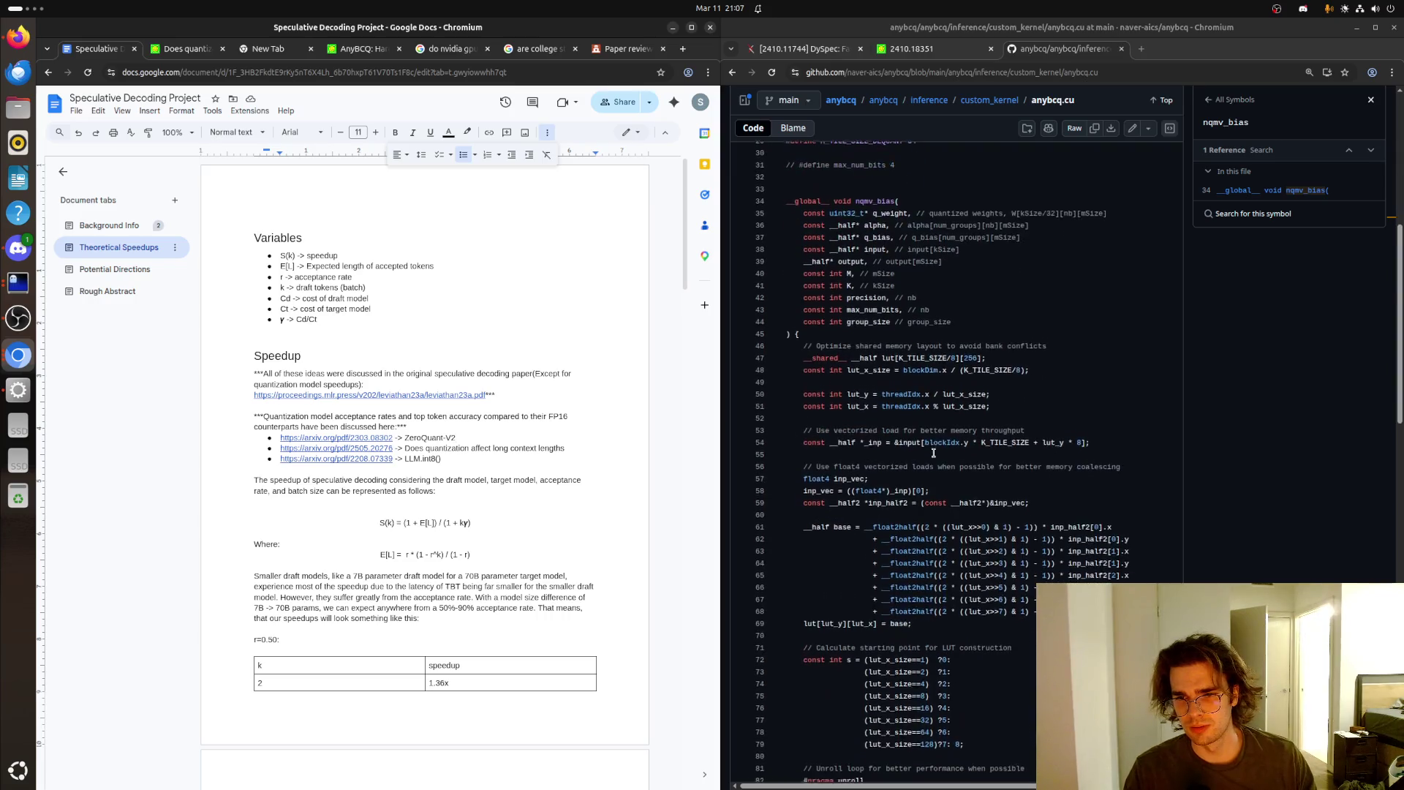
pyautogui.scroll(2, 921, 421)
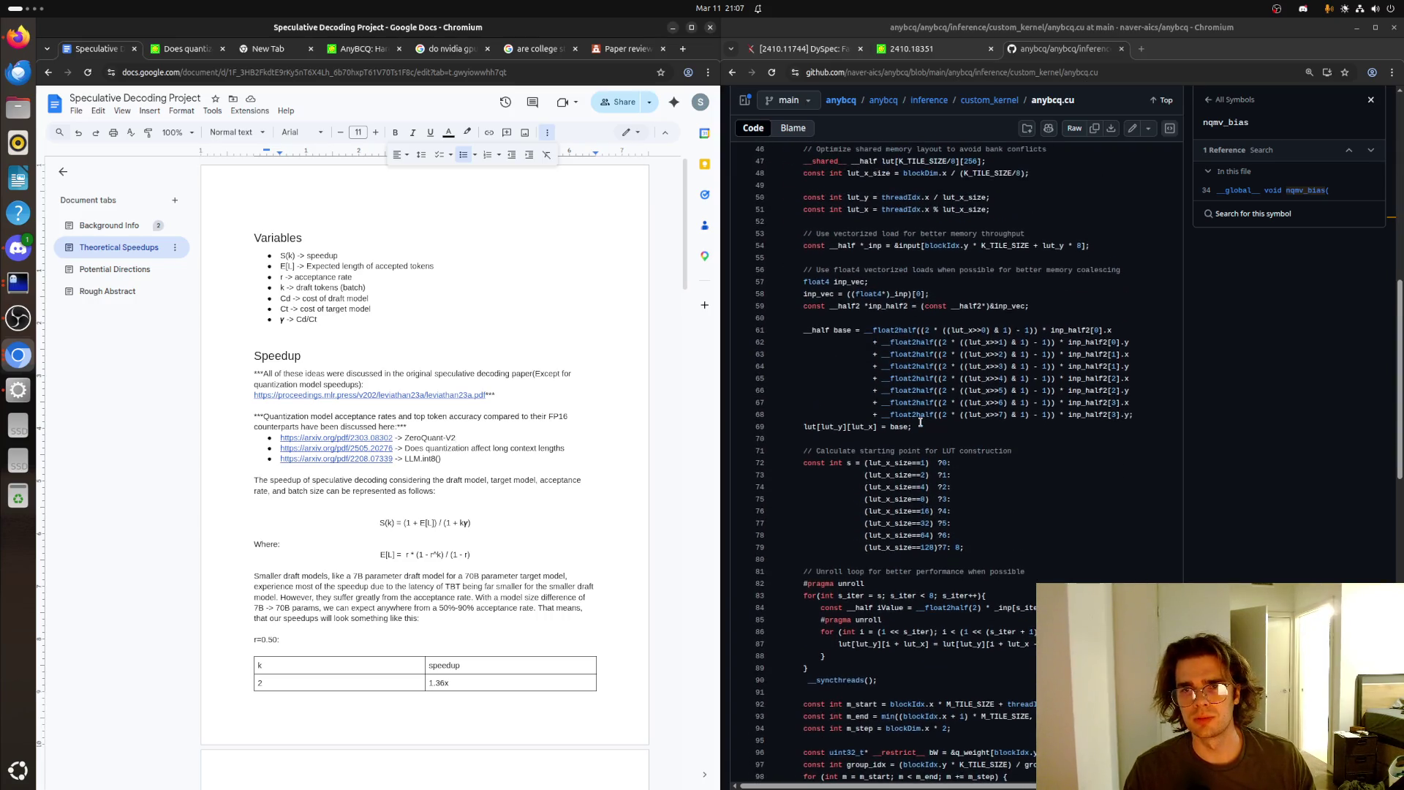
pyautogui.moveTo(990, 209); pyautogui.dragTo(1027, 234)
pyautogui.click(1026, 233)
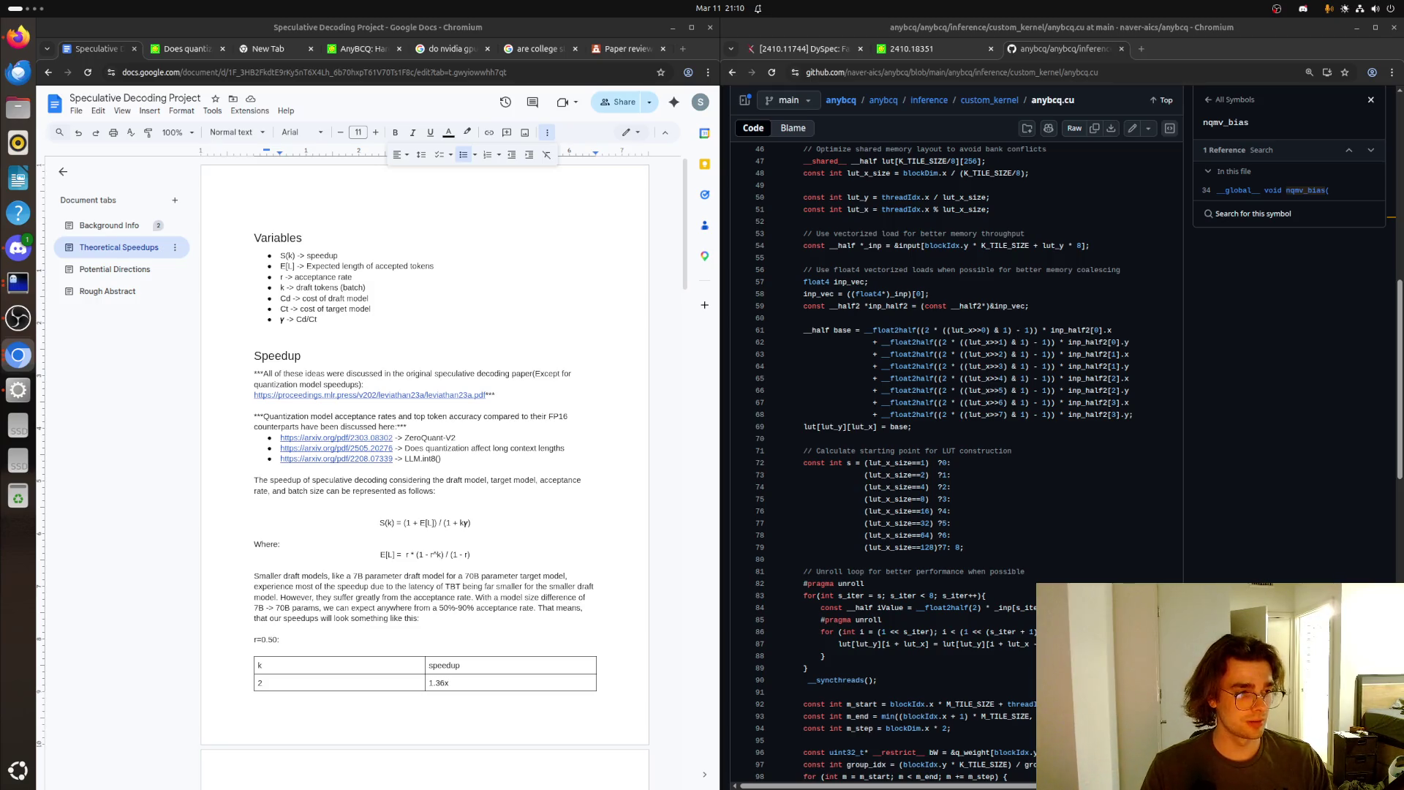
# - Scroll the Theoretical Speedups notes down to the r=0.90 table peaking at 3.44x for k=8
pyautogui.click(321, 527)
pyautogui.scroll(-2, 322, 527)
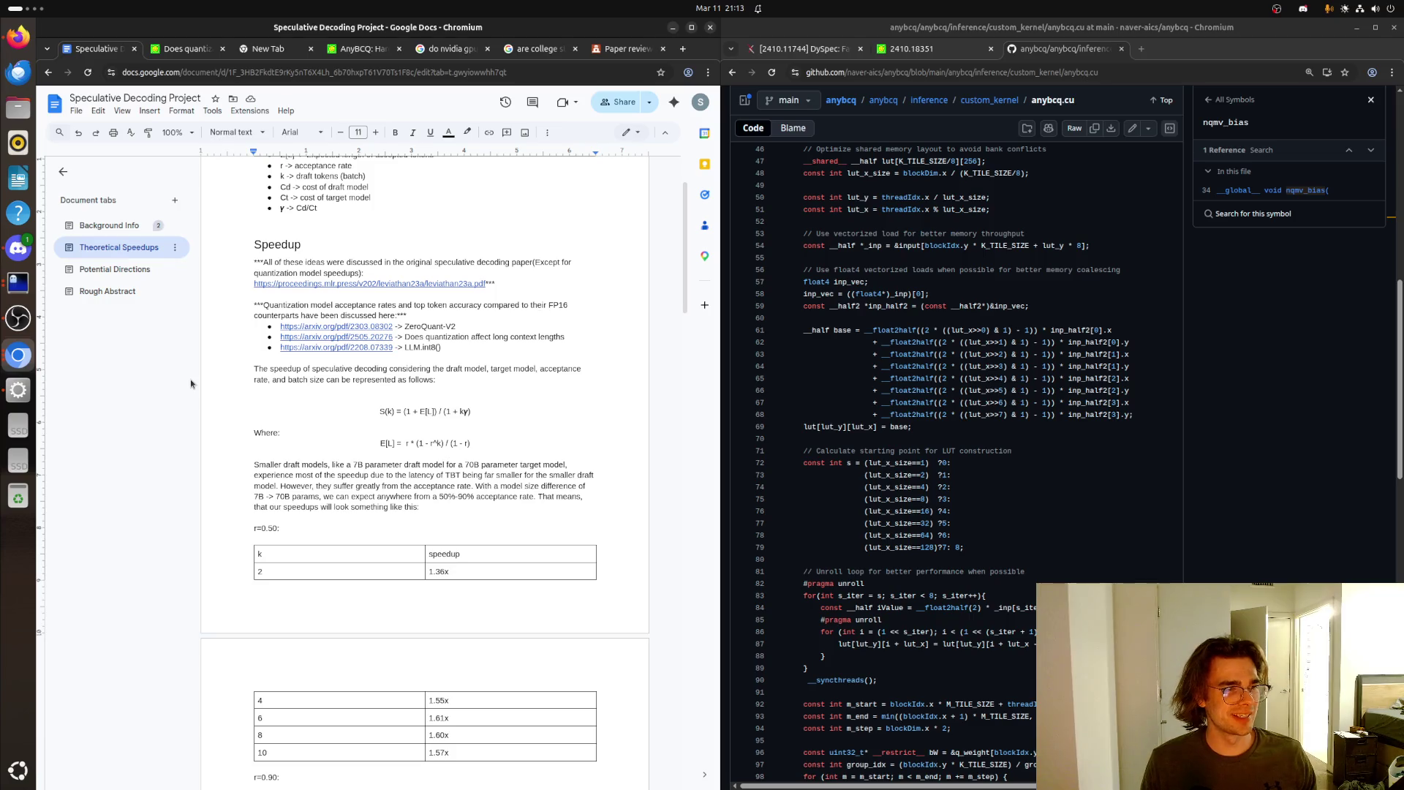
pyautogui.scroll(-3, 516, 426)
pyautogui.scroll(-3, 516, 427)
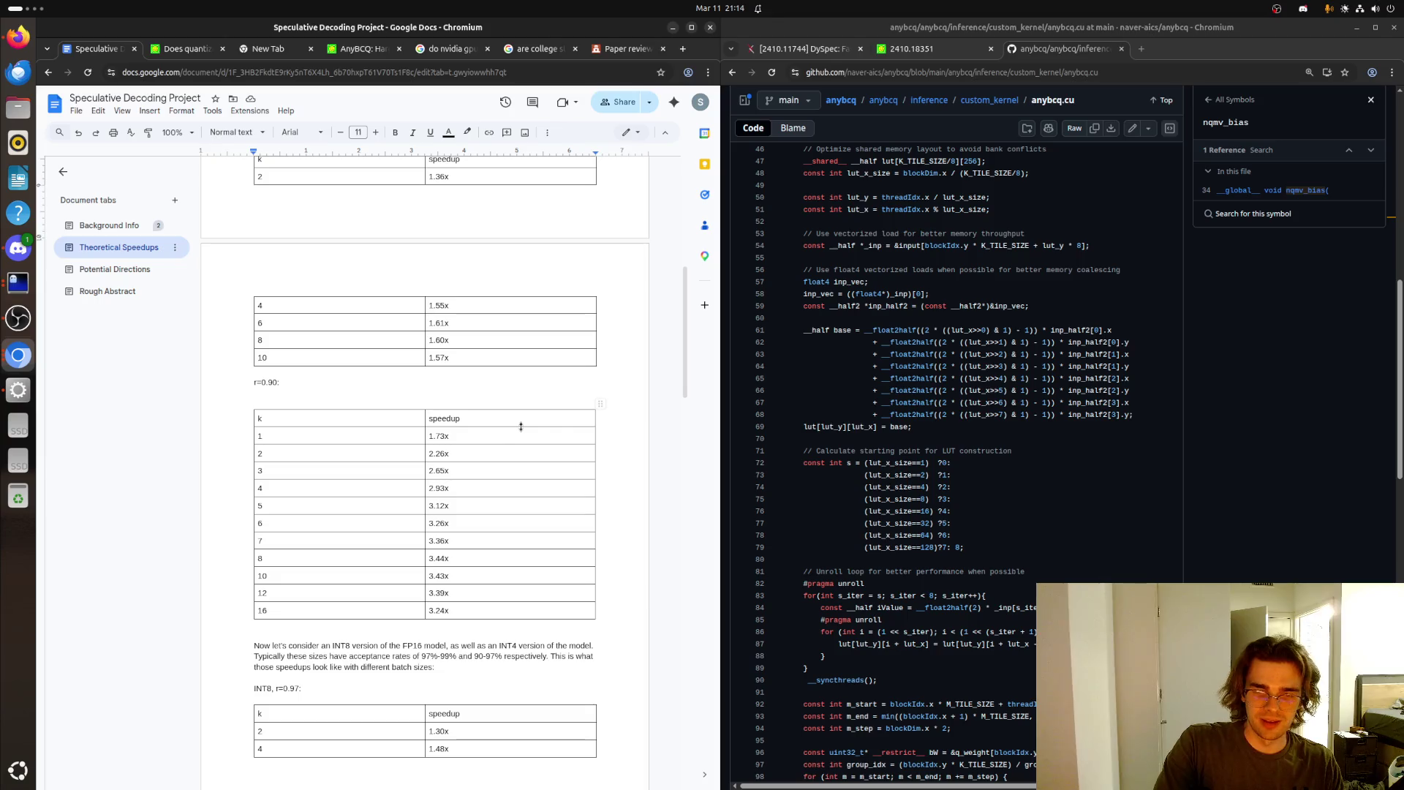